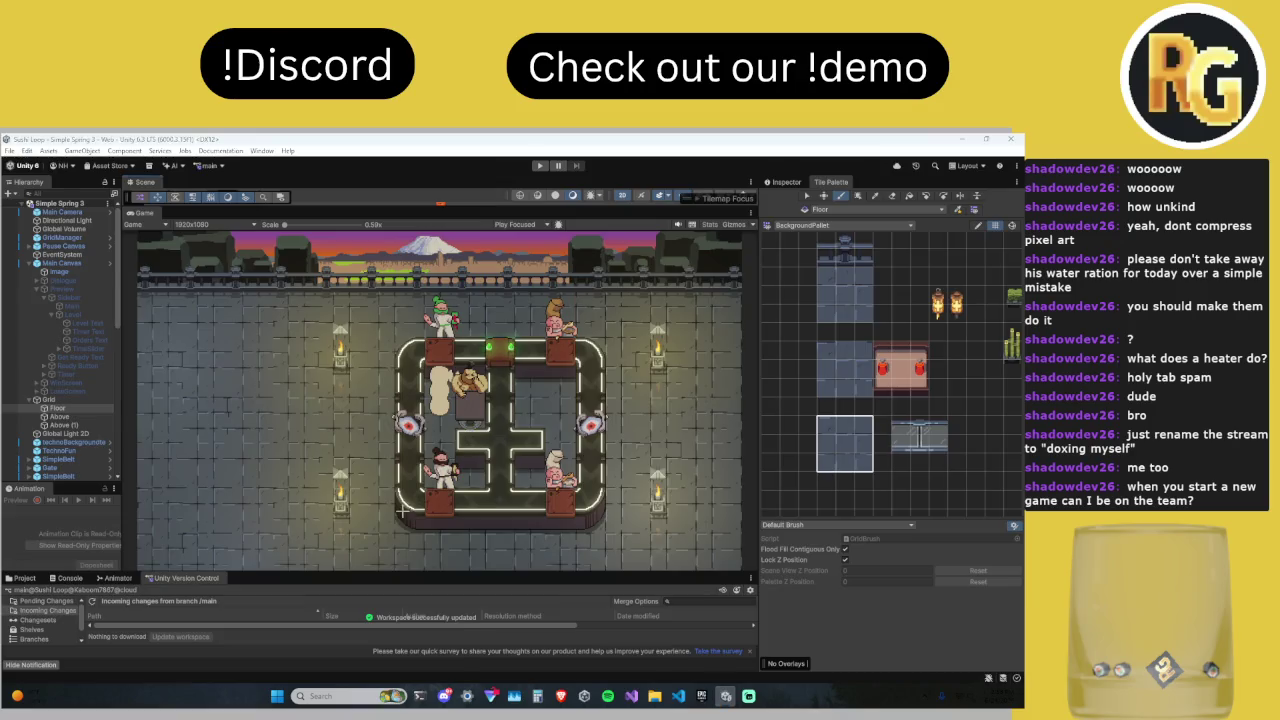
Step: Snip a small screen region and paste the capture into Discord's staff-chat
{"action": "left_click_drag", "start_coordinate": [383, 497], "coordinate": [407, 527]}
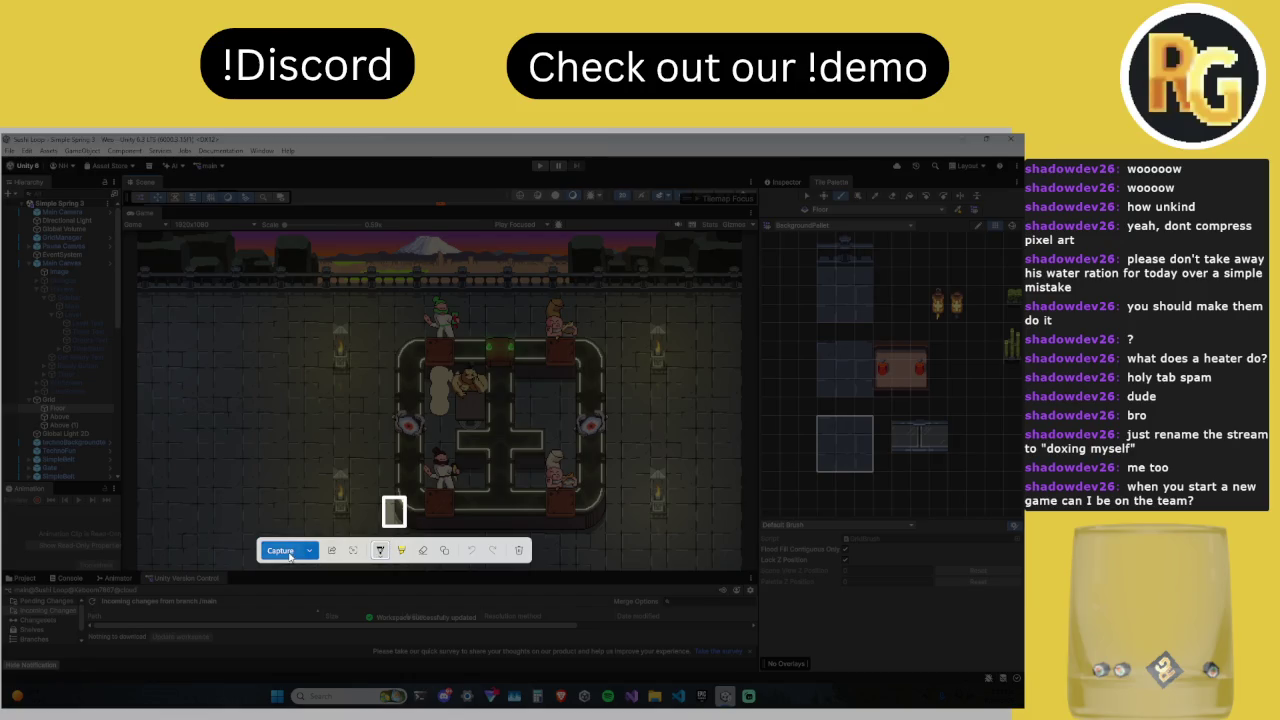
{"action": "left_click", "coordinate": [280, 550]}
{"action": "left_click", "coordinate": [443, 696]}
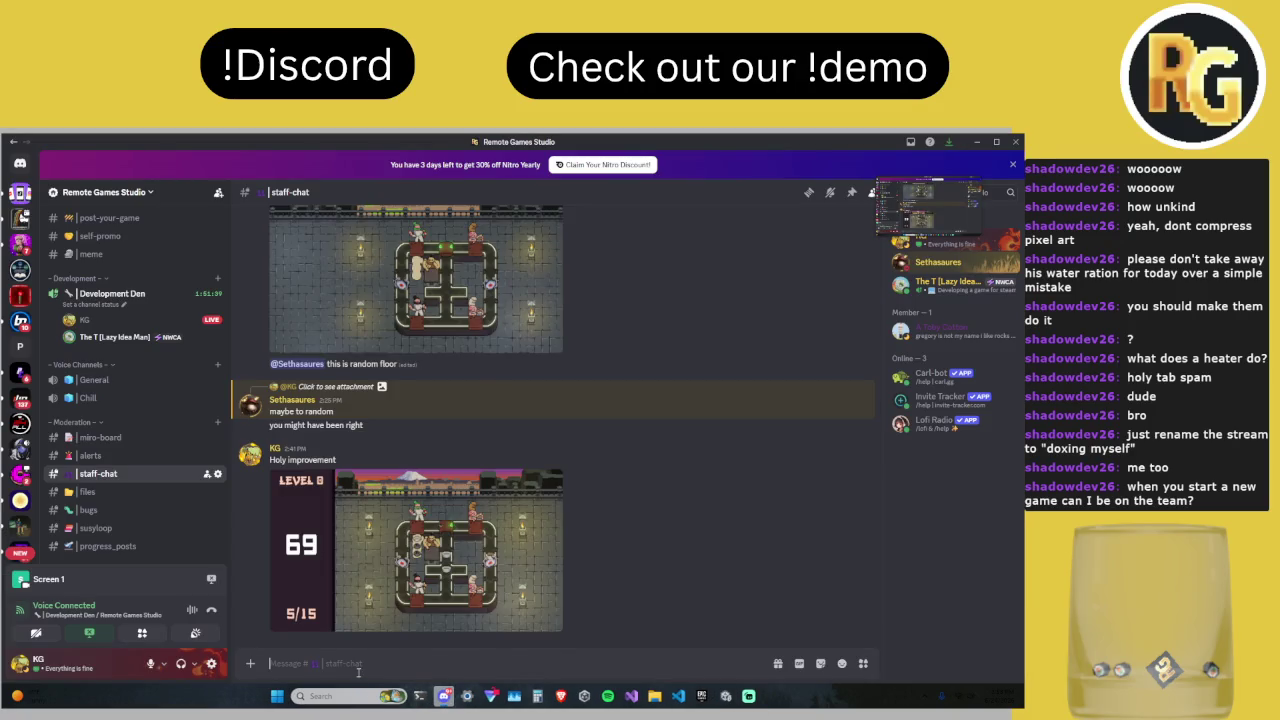
{"action": "key", "text": "ctrl+v"}
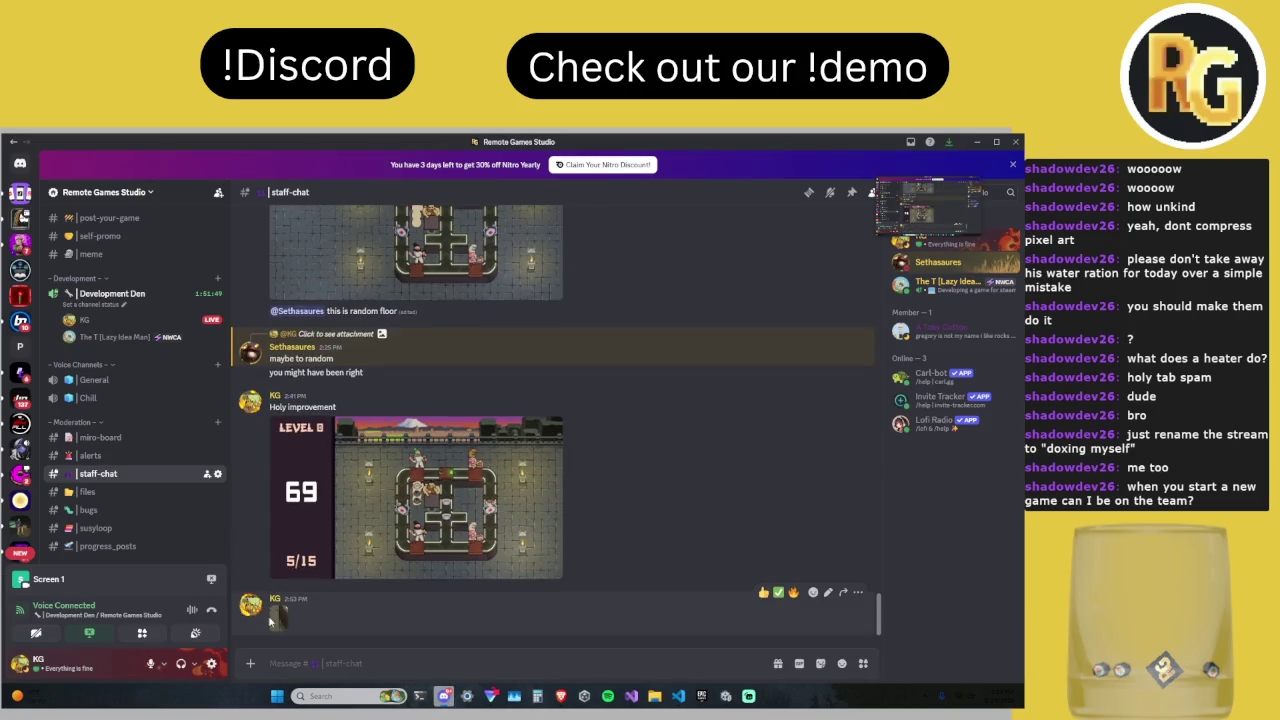
Step: View the posted image at full size, zoom it, then return to the Unity editor
{"action": "left_click", "coordinate": [282, 618]}
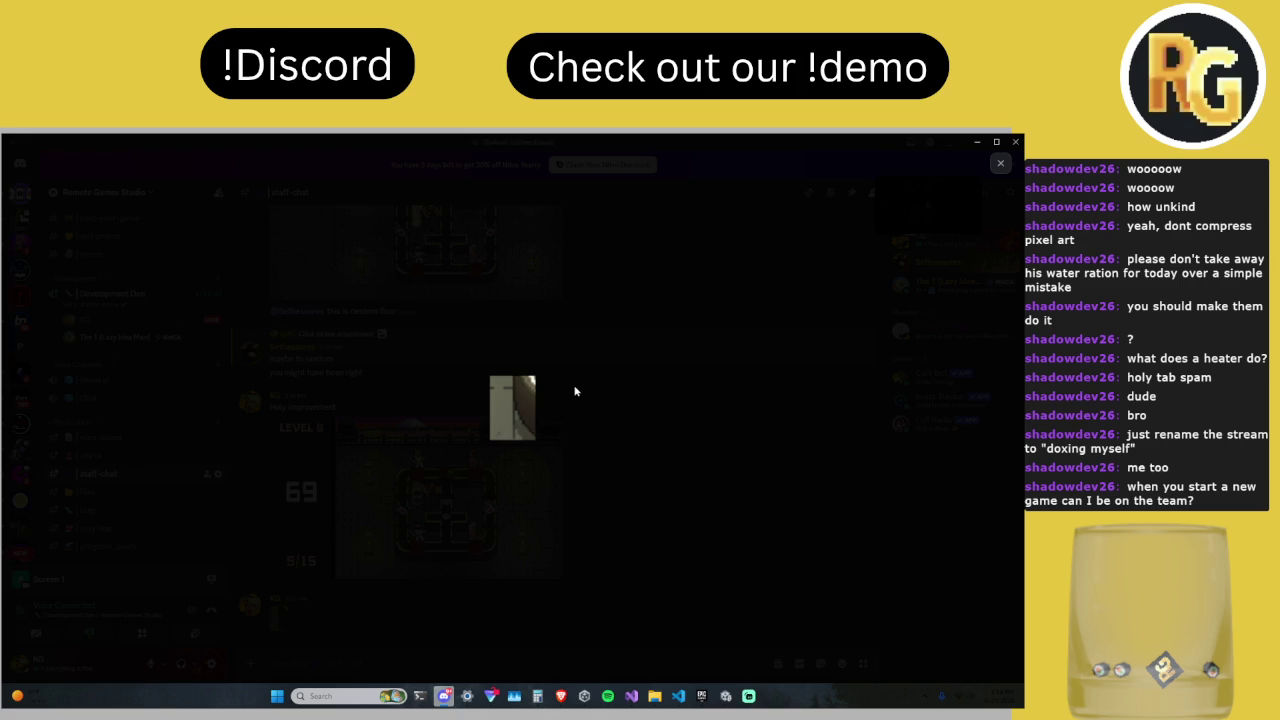
{"action": "left_click", "coordinate": [516, 407]}
{"action": "left_click", "coordinate": [517, 407]}
{"action": "left_click", "coordinate": [725, 696]}
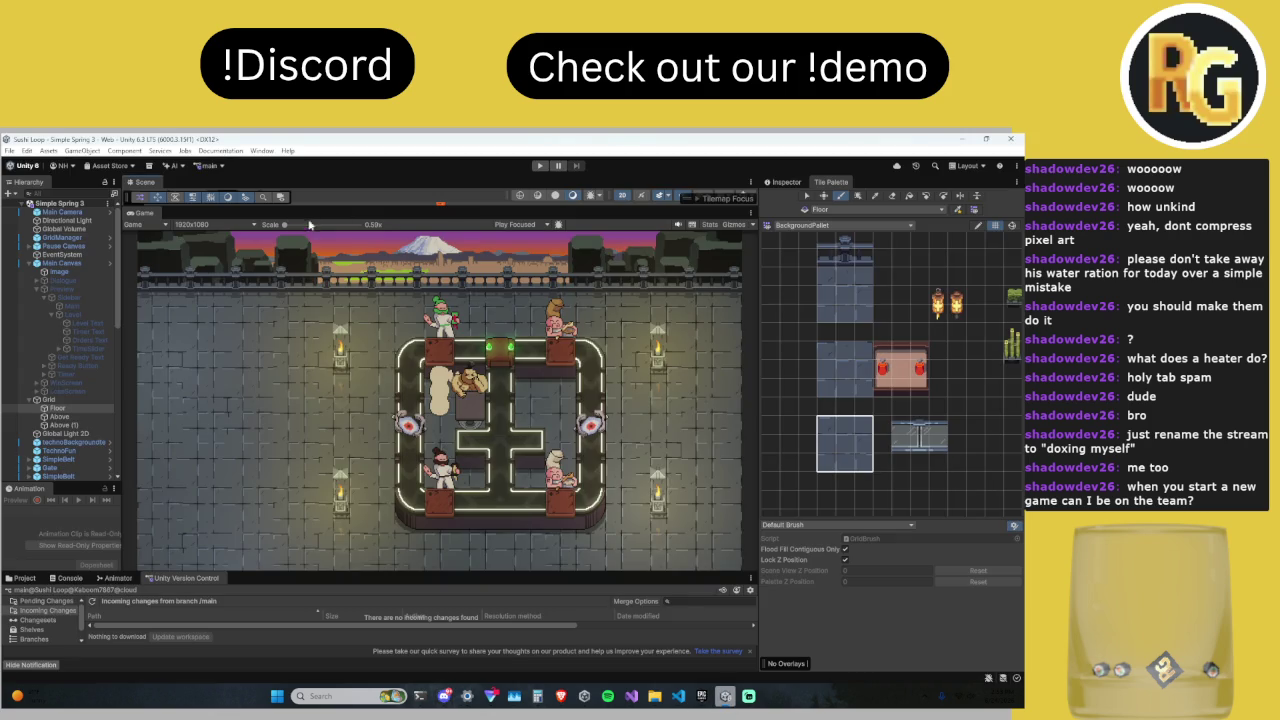
{"action": "left_click_drag", "start_coordinate": [286, 227], "coordinate": [294, 226]}
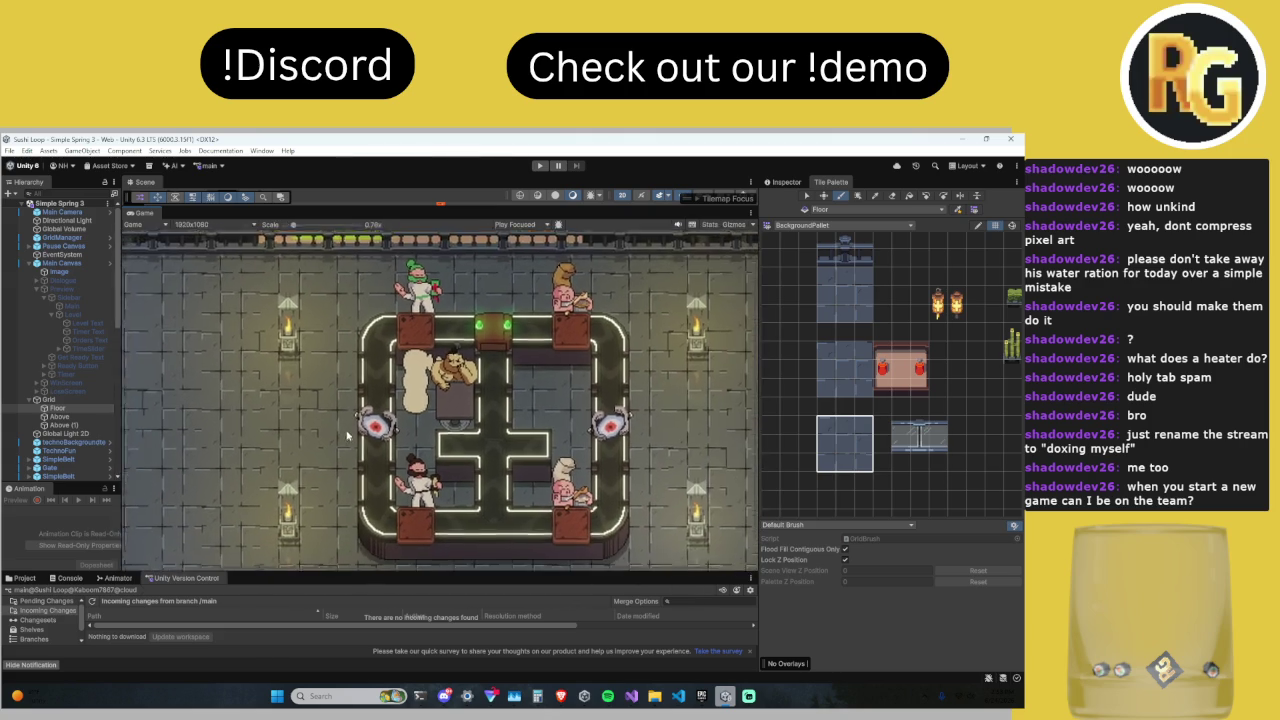
{"action": "scroll", "coordinate": [377, 347], "scroll_direction": "up", "scroll_amount": 10}
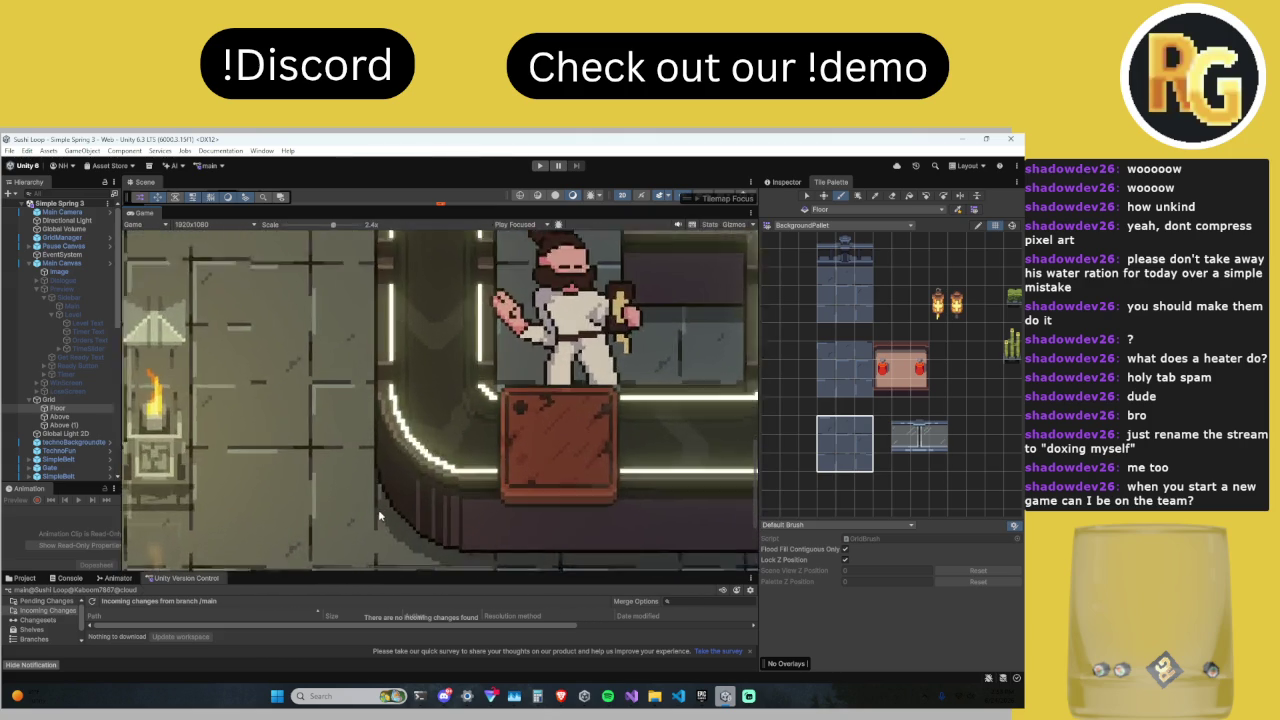
{"action": "scroll", "coordinate": [377, 498], "scroll_direction": "up", "scroll_amount": 5}
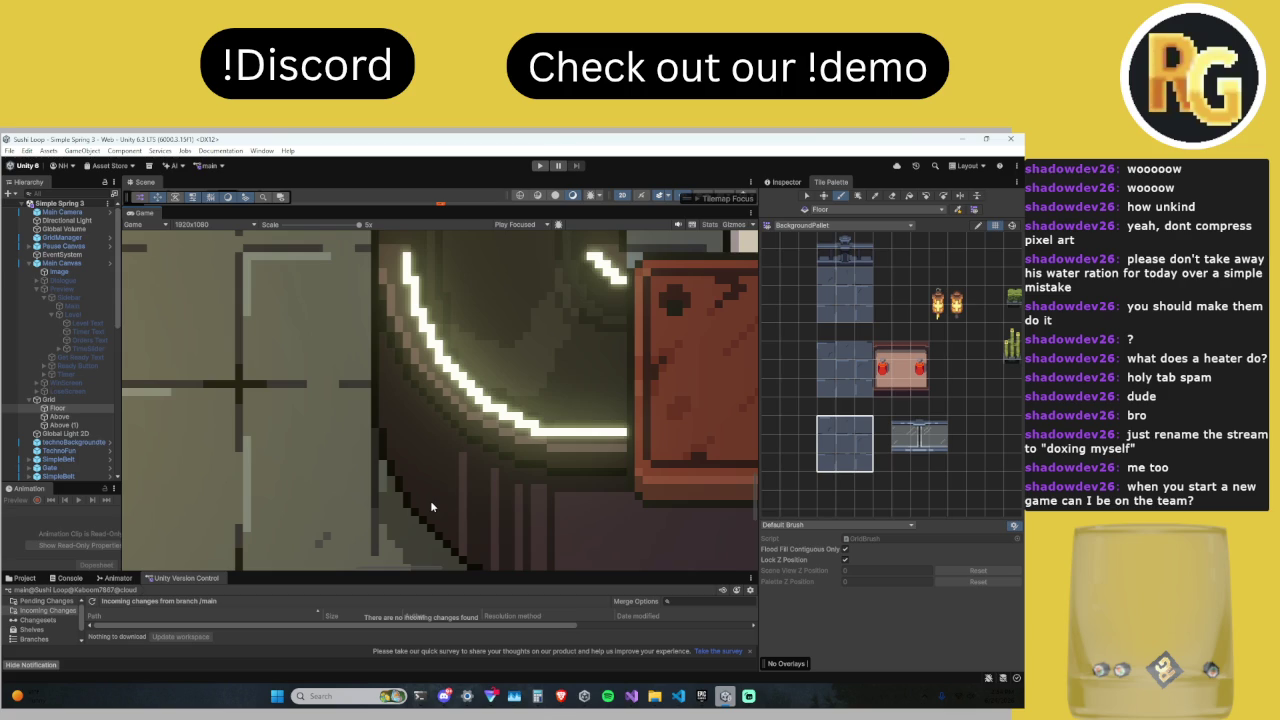
{"action": "scroll", "coordinate": [430, 500], "scroll_direction": "down", "scroll_amount": 8}
{"action": "scroll", "coordinate": [518, 357], "scroll_direction": "down", "scroll_amount": 3}
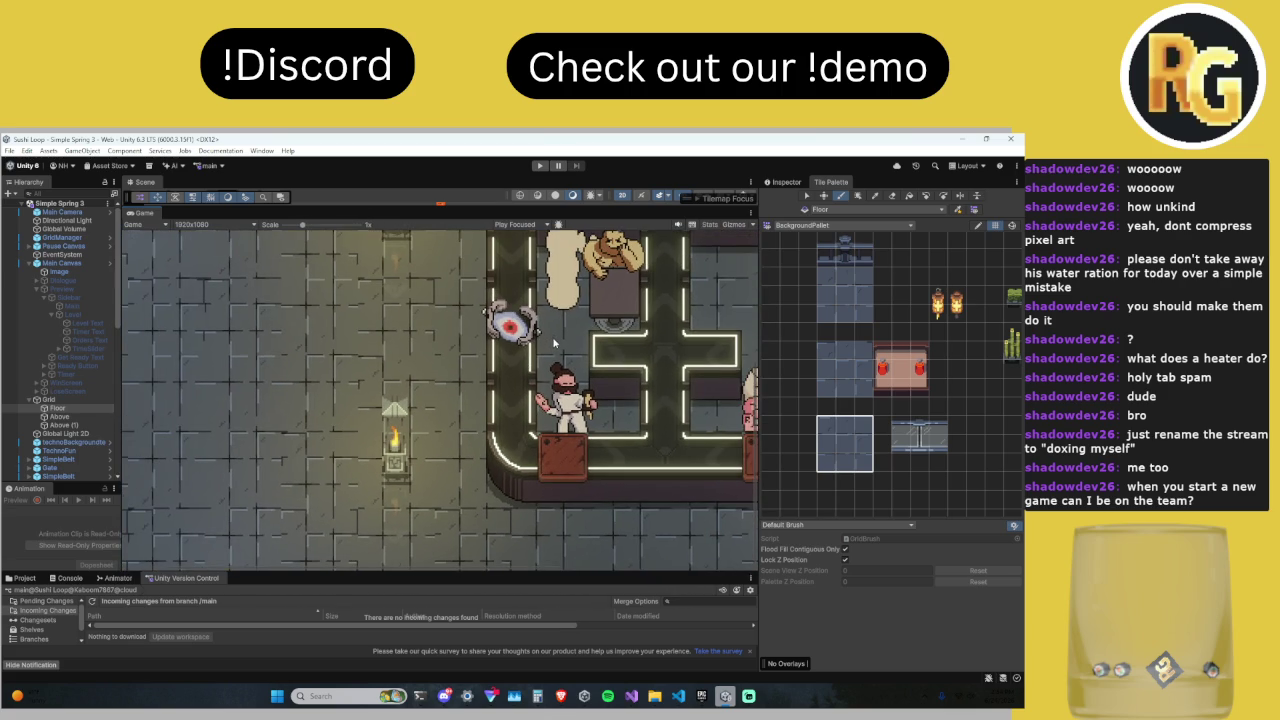
{"action": "scroll", "coordinate": [553, 343], "scroll_direction": "down", "scroll_amount": 2}
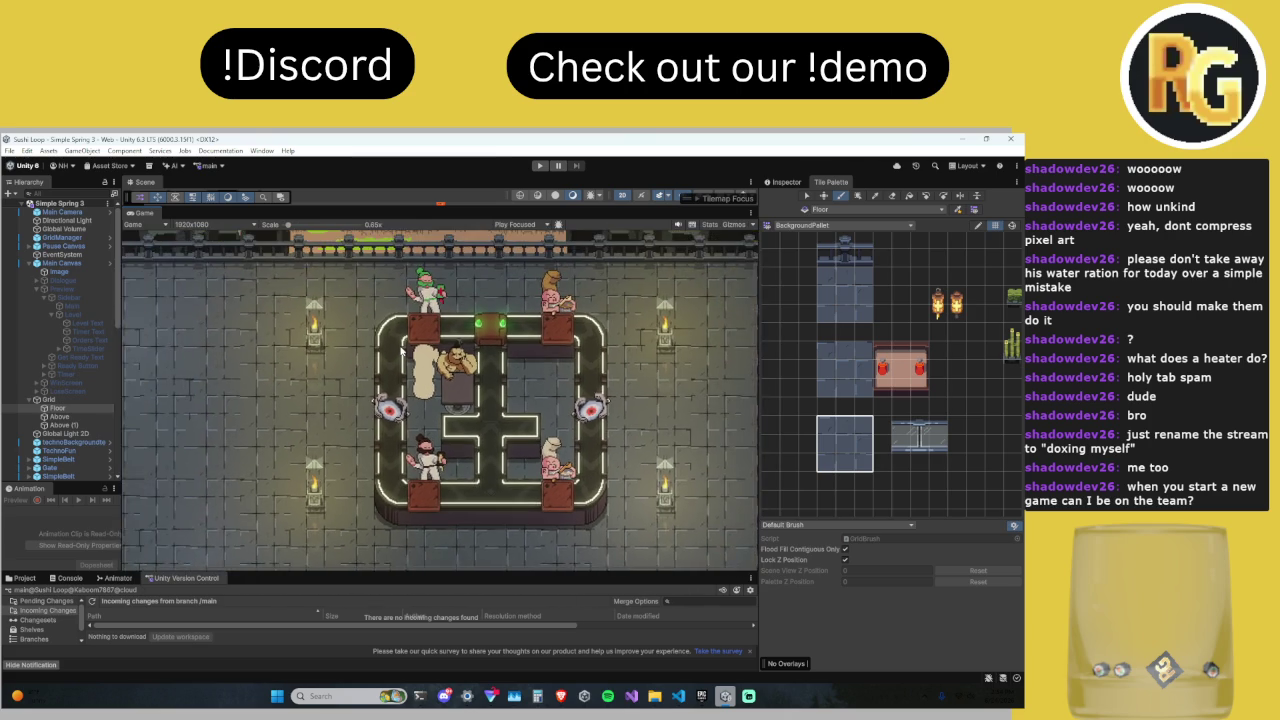
{"action": "scroll", "coordinate": [403, 351], "scroll_direction": "down", "scroll_amount": 1}
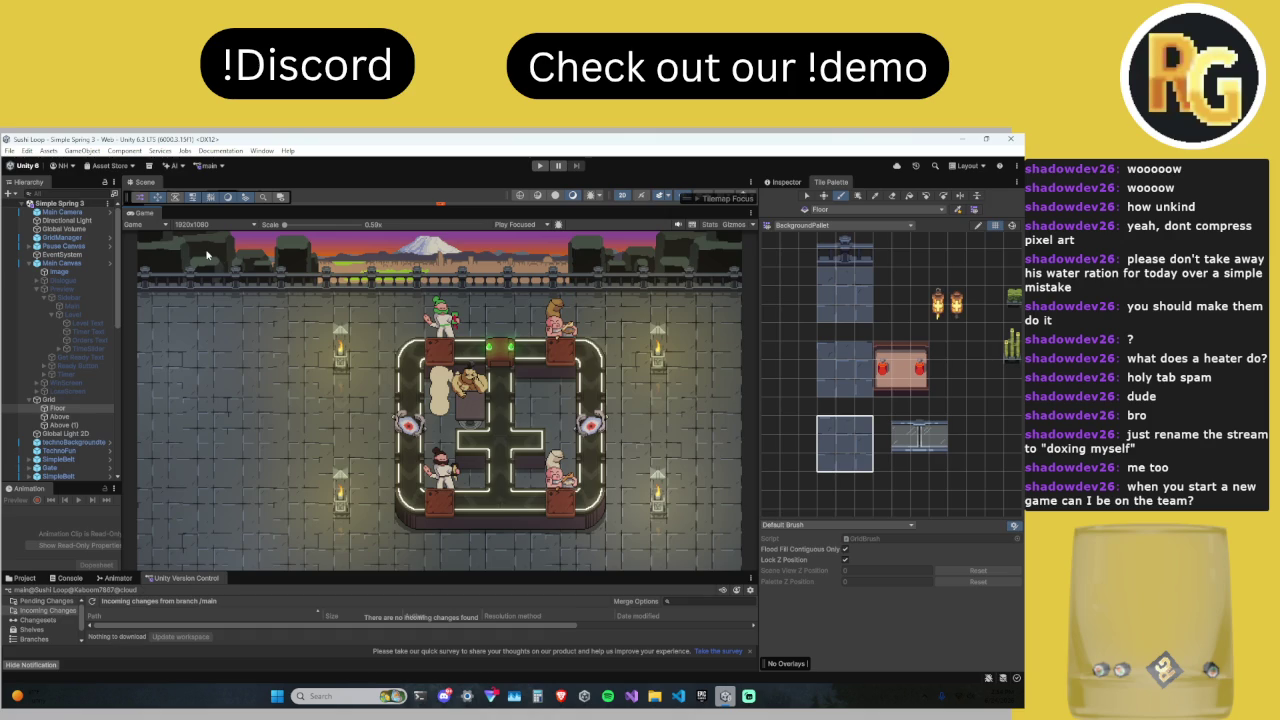
Step: Enter play mode and confirm I'M READY so Level 0 starts, then begin a region screenshot
{"action": "left_click", "coordinate": [543, 168]}
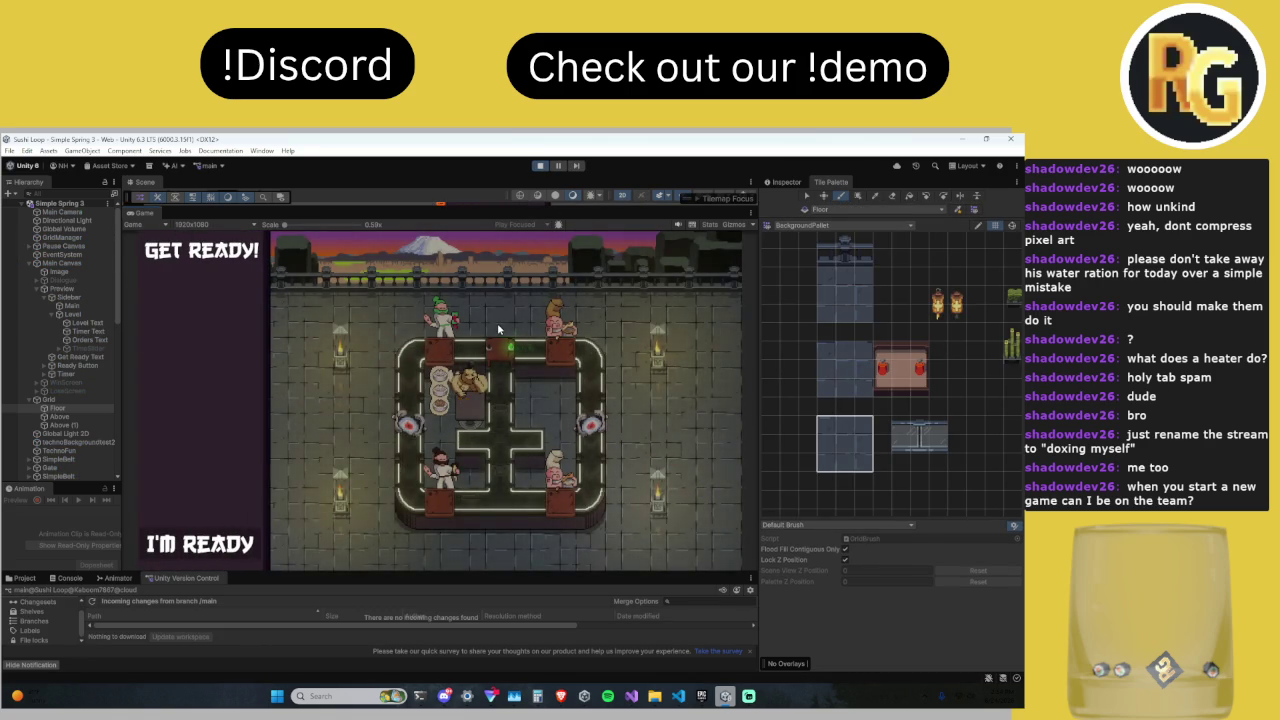
{"action": "left_click", "coordinate": [195, 546]}
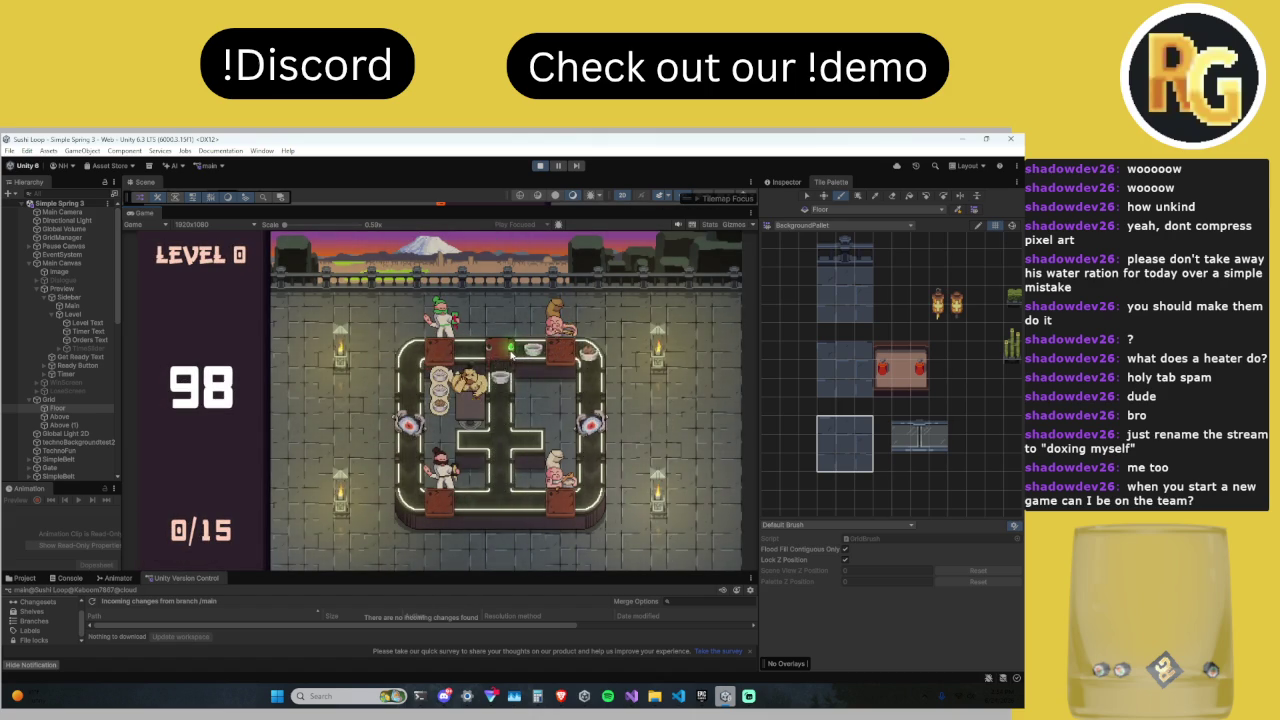
{"action": "key", "text": "super+shift+s"}
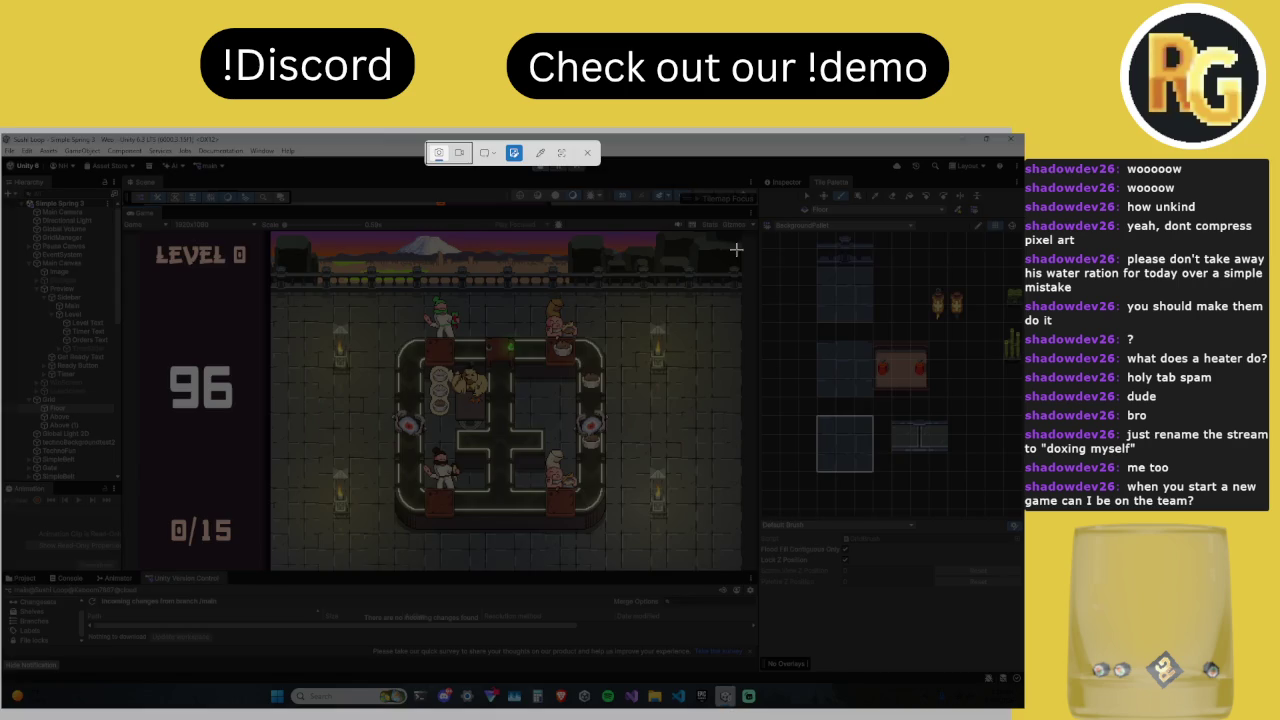
Step: Capture the whole Game view and switch to Discord, closing the image preview
{"action": "mouse_move", "coordinate": [741, 231]}
{"action": "left_mouse_down"}
{"action": "mouse_move", "coordinate": [638, 410]}
{"action": "mouse_move", "coordinate": [450, 564]}
{"action": "mouse_move", "coordinate": [123, 571]}
{"action": "mouse_move", "coordinate": [137, 569]}
{"action": "left_mouse_up"}
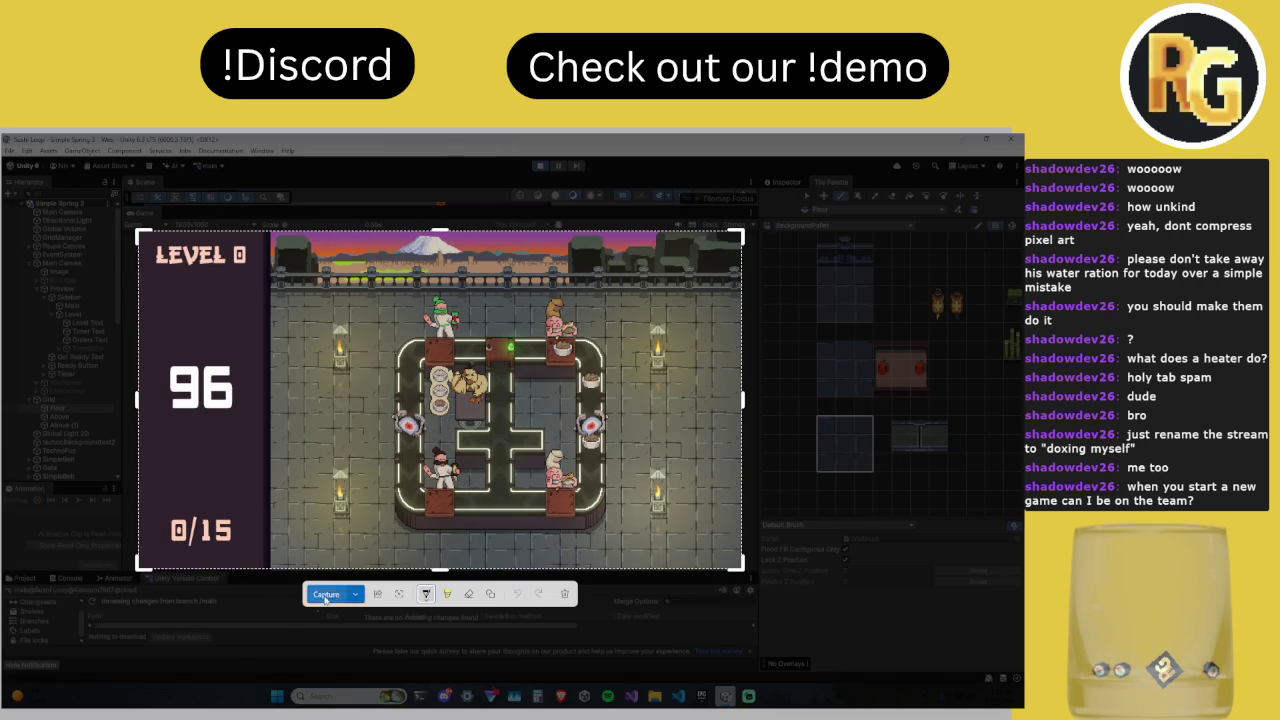
{"action": "left_click", "coordinate": [326, 594]}
{"action": "left_click", "coordinate": [443, 696]}
{"action": "left_click", "coordinate": [434, 624]}
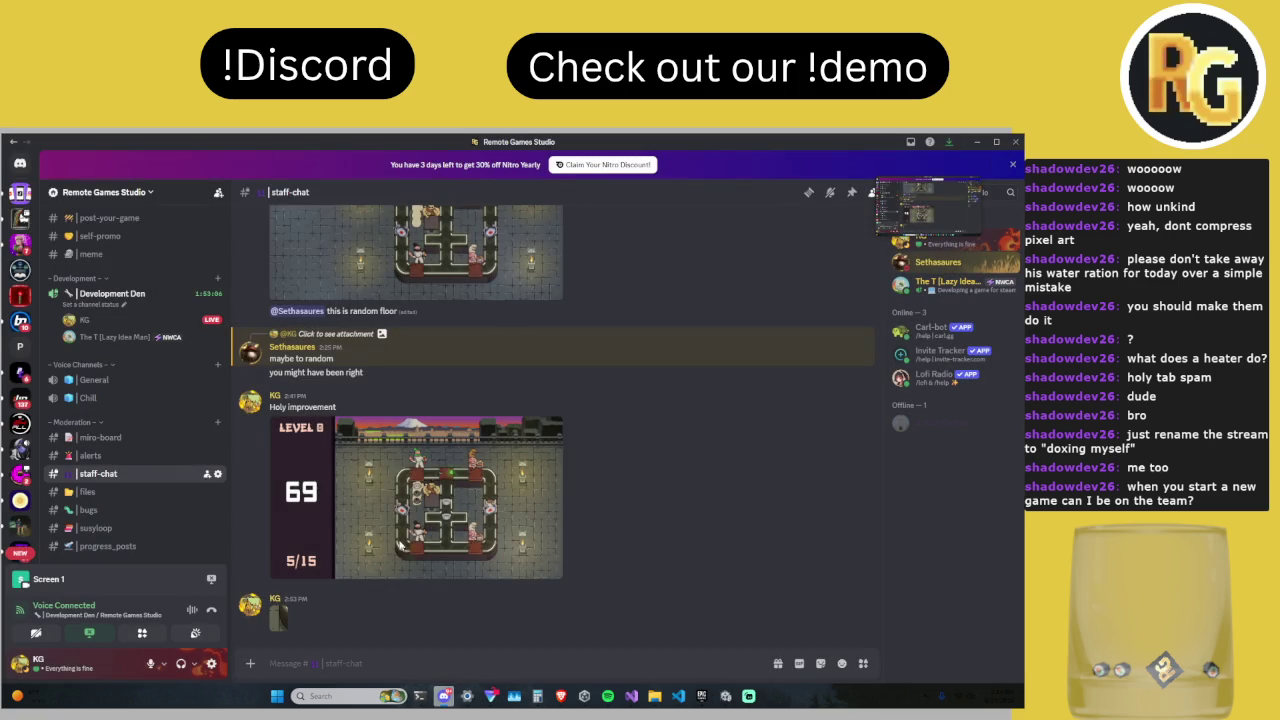
Step: Reply to the 'maybe to random' message with the pasted Level 0 screenshot
{"action": "right_click", "coordinate": [385, 358]}
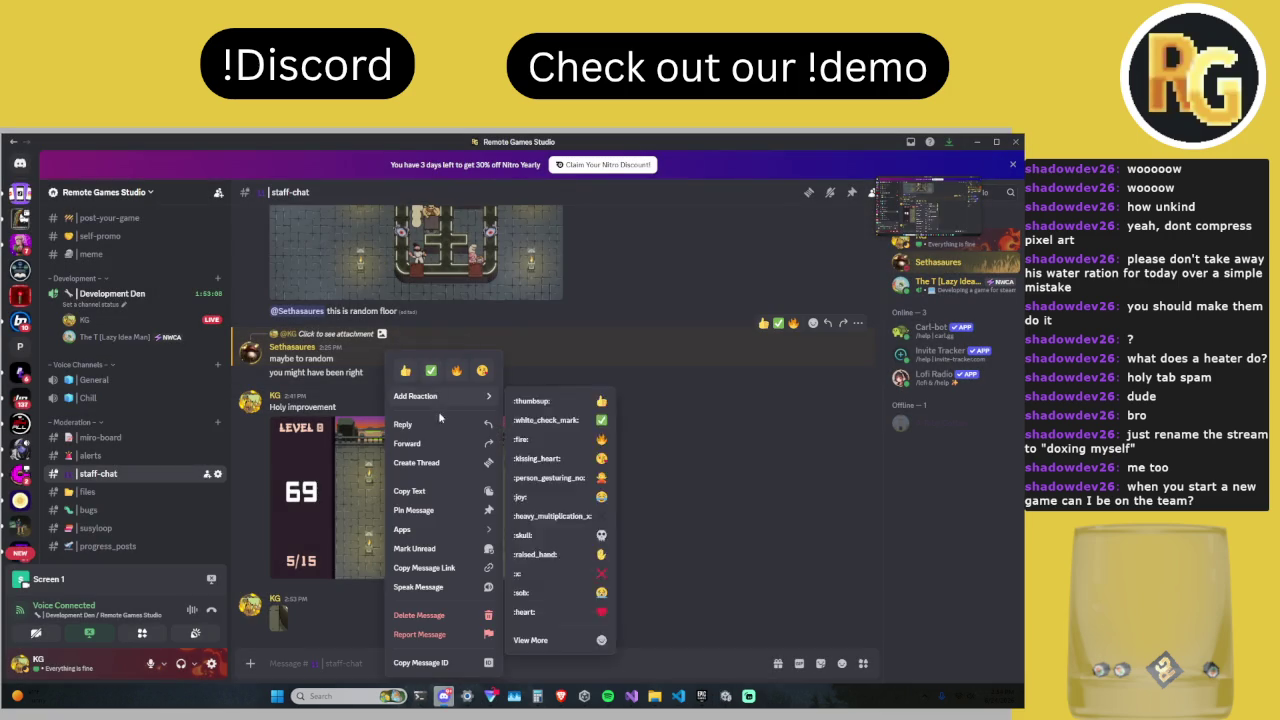
{"action": "left_click", "coordinate": [440, 405]}
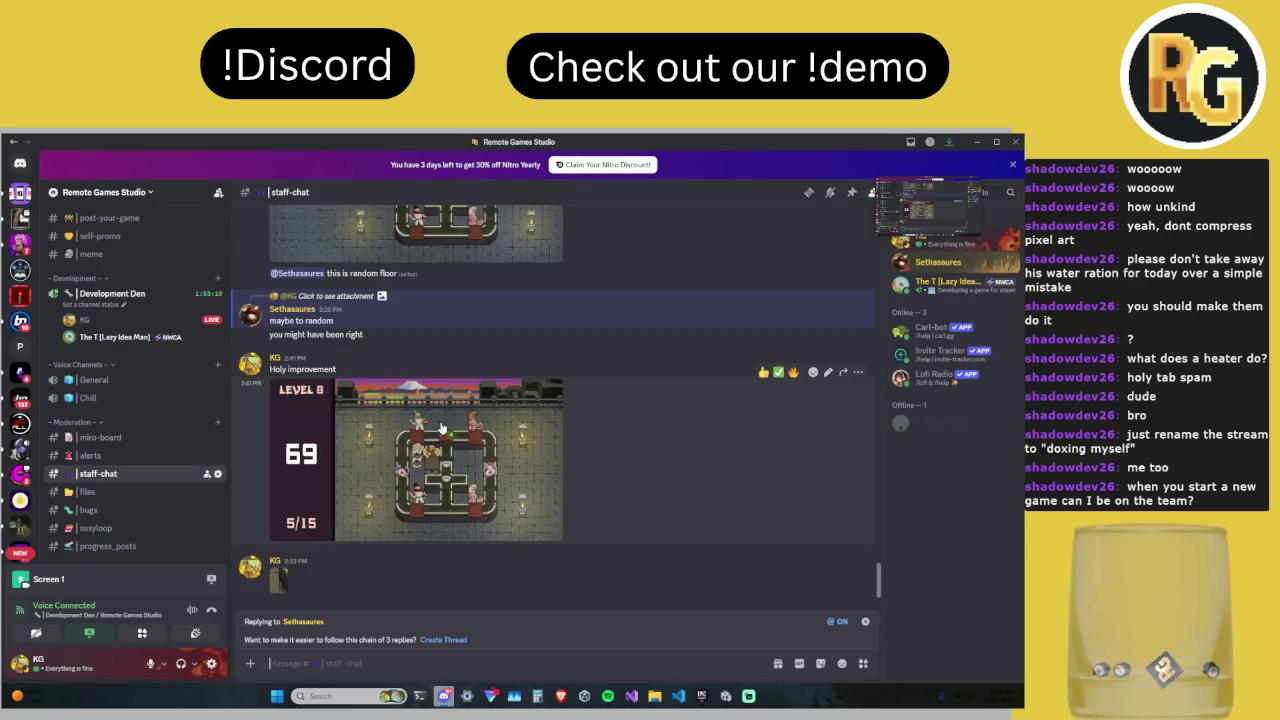
{"action": "key", "text": "ctrl+v"}
{"action": "key", "text": "Return"}
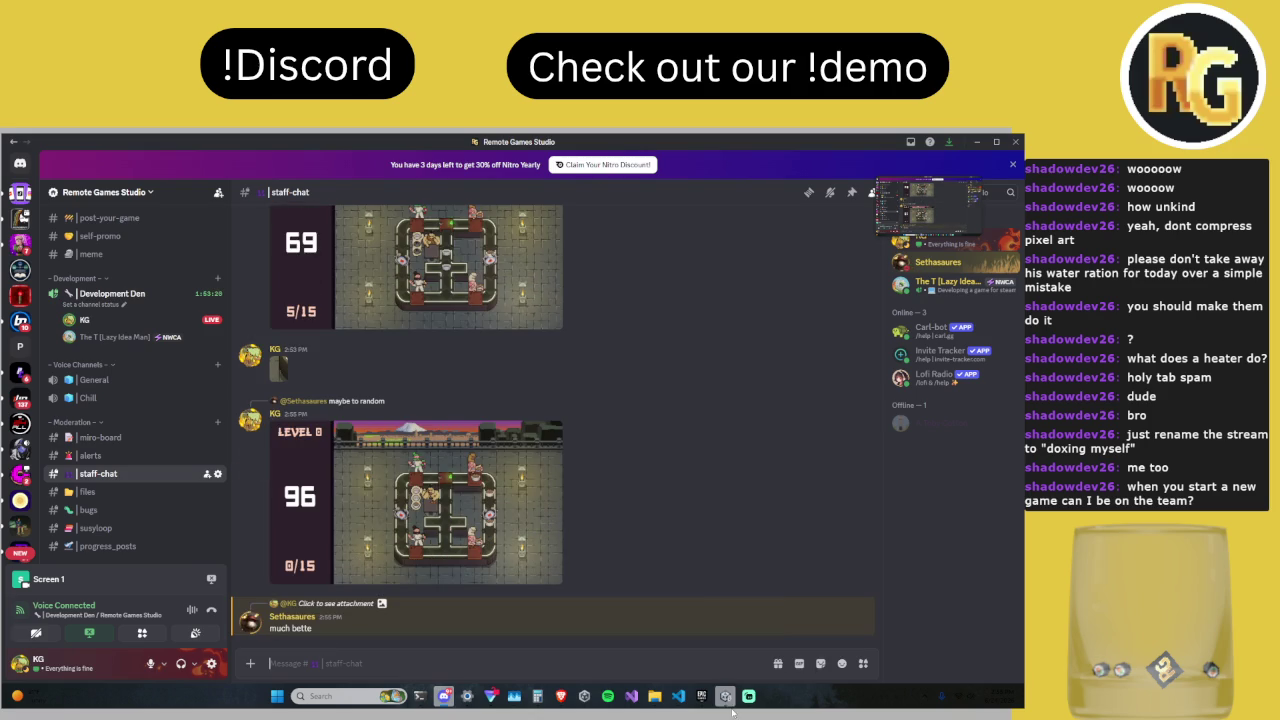
{"action": "mouse_move", "coordinate": [733, 710]}
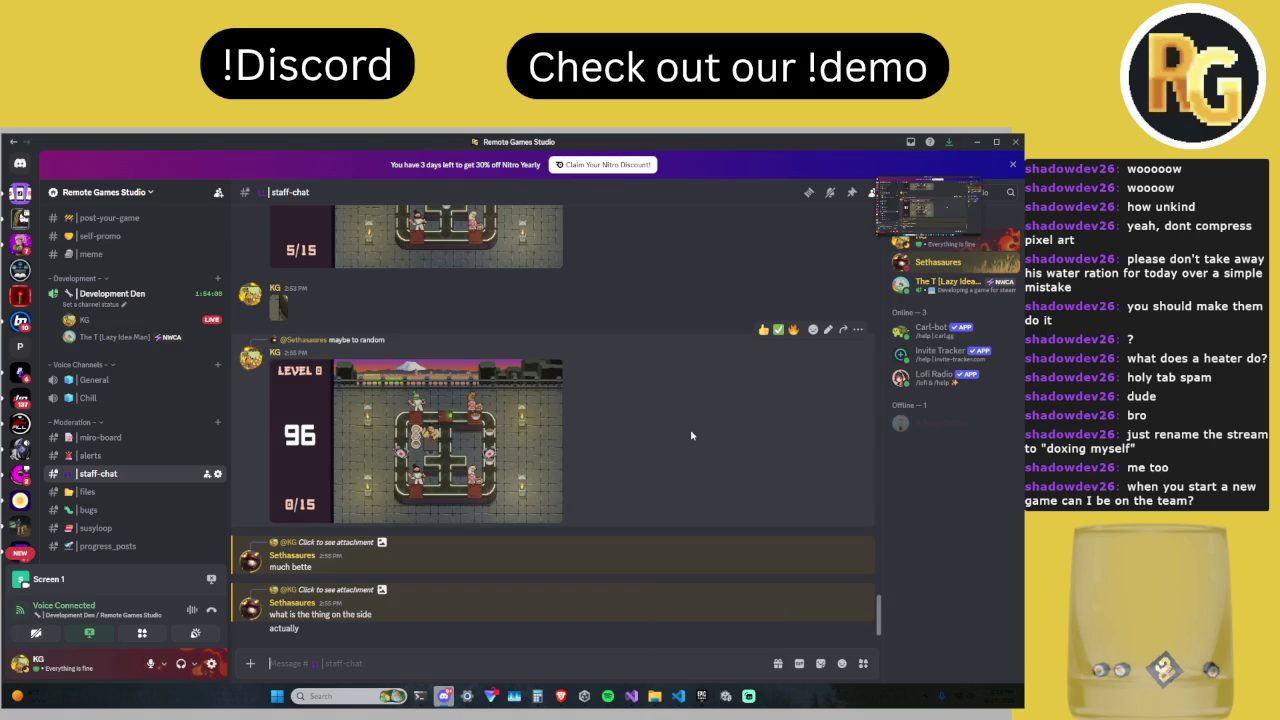
Step: Reply 'what' to the teammate's question about the side item, then switch to Brave
{"action": "right_click", "coordinate": [368, 572]}
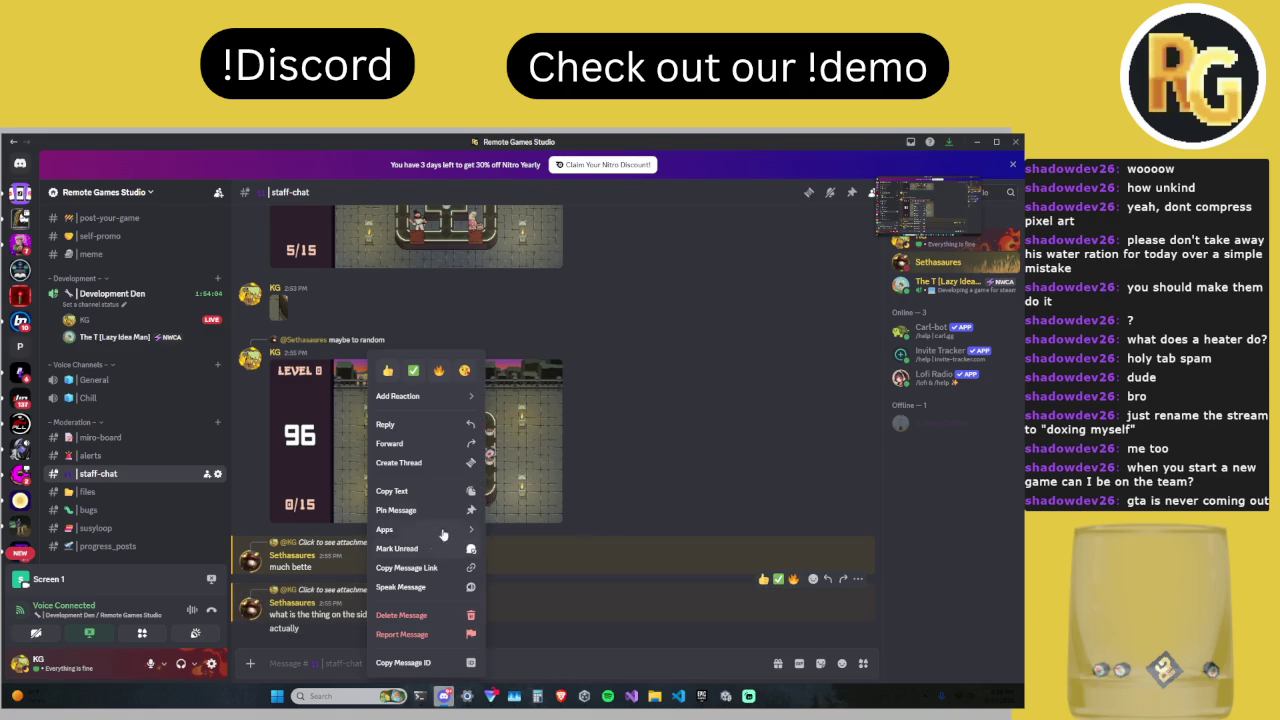
{"action": "left_click", "coordinate": [397, 424]}
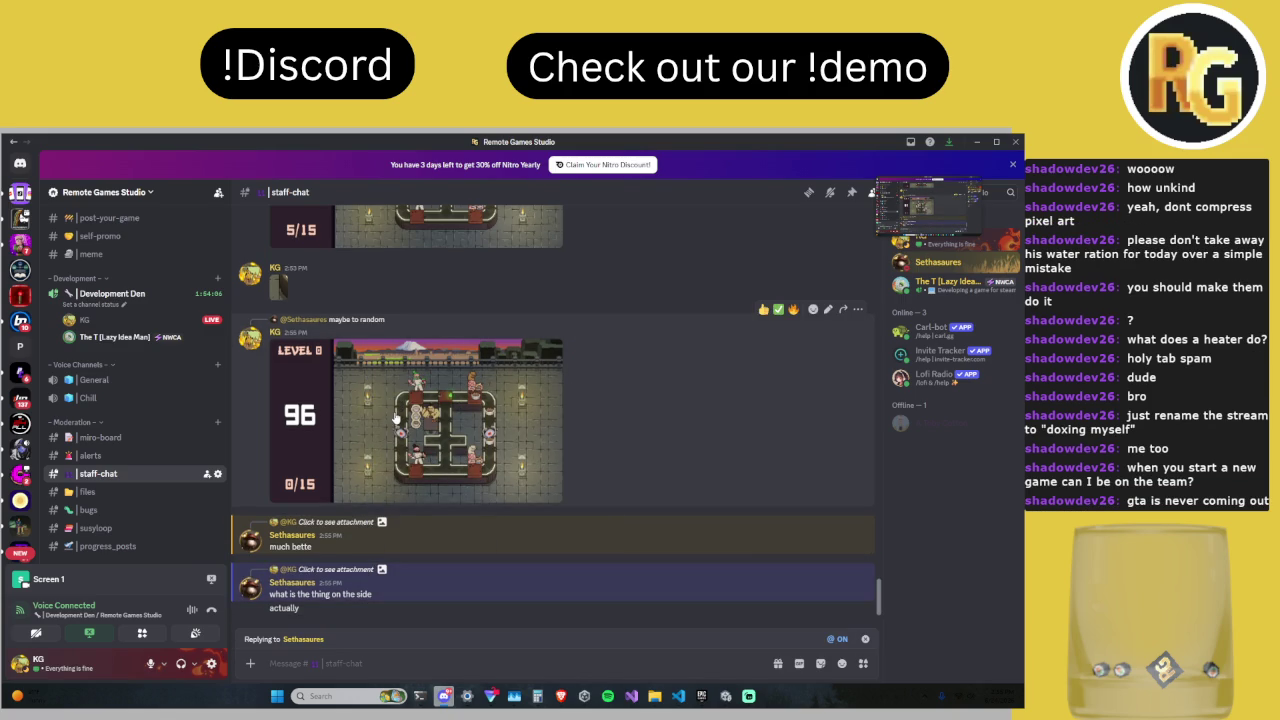
{"action": "type", "text": "what"}
{"action": "key", "text": "Return"}
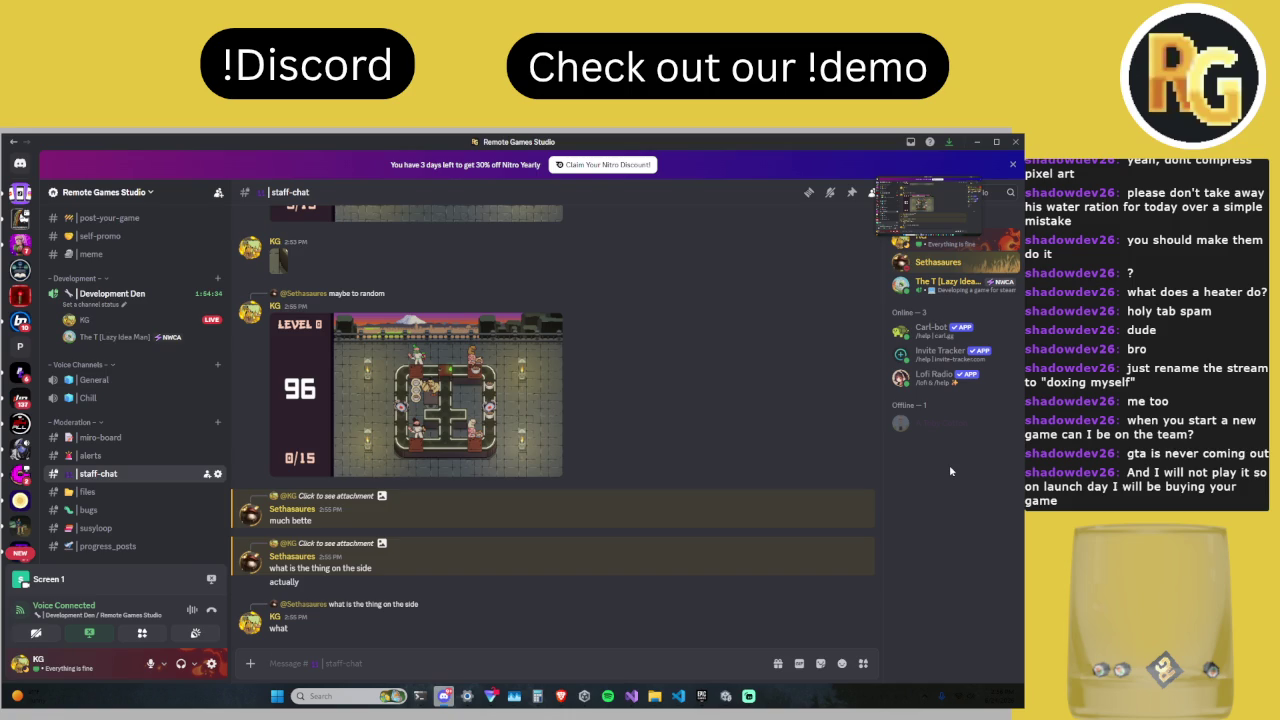
{"action": "left_click", "coordinate": [561, 696]}
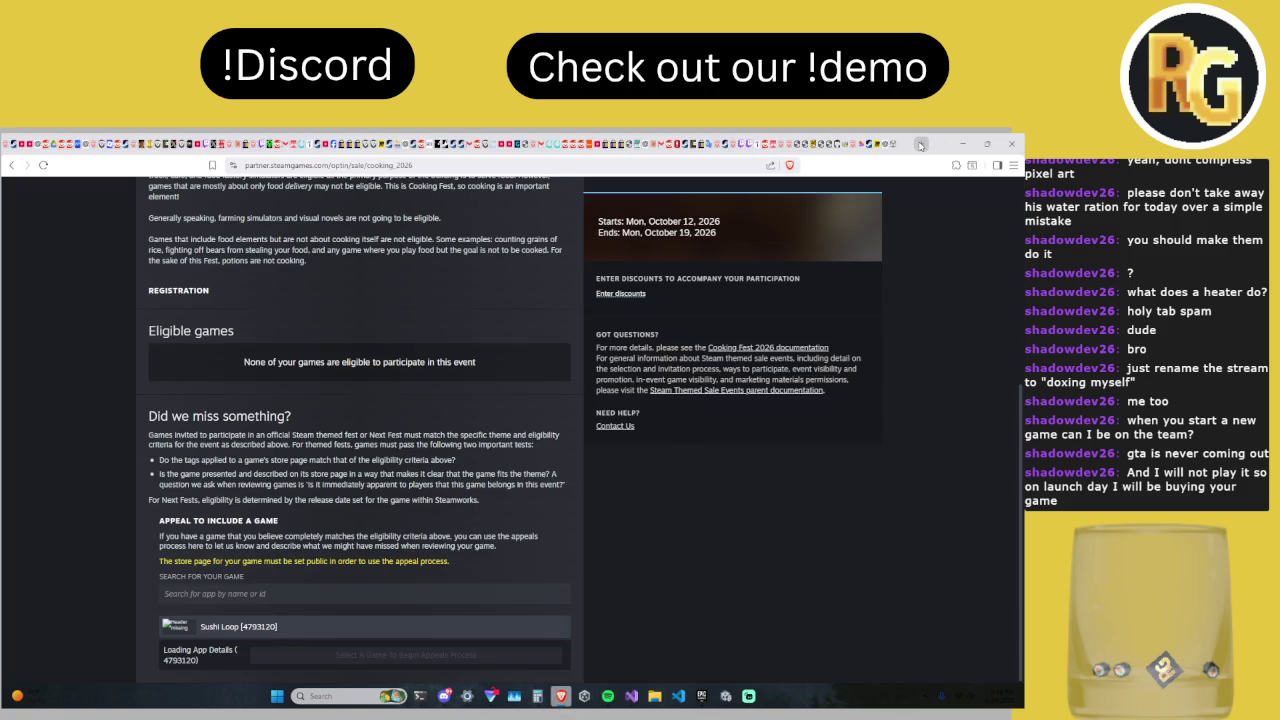
Step: Search 'when does gta 6 launch on pc' in a new tab, then return to Unity
{"action": "left_click", "coordinate": [920, 144]}
{"action": "type", "text": "when does g"}
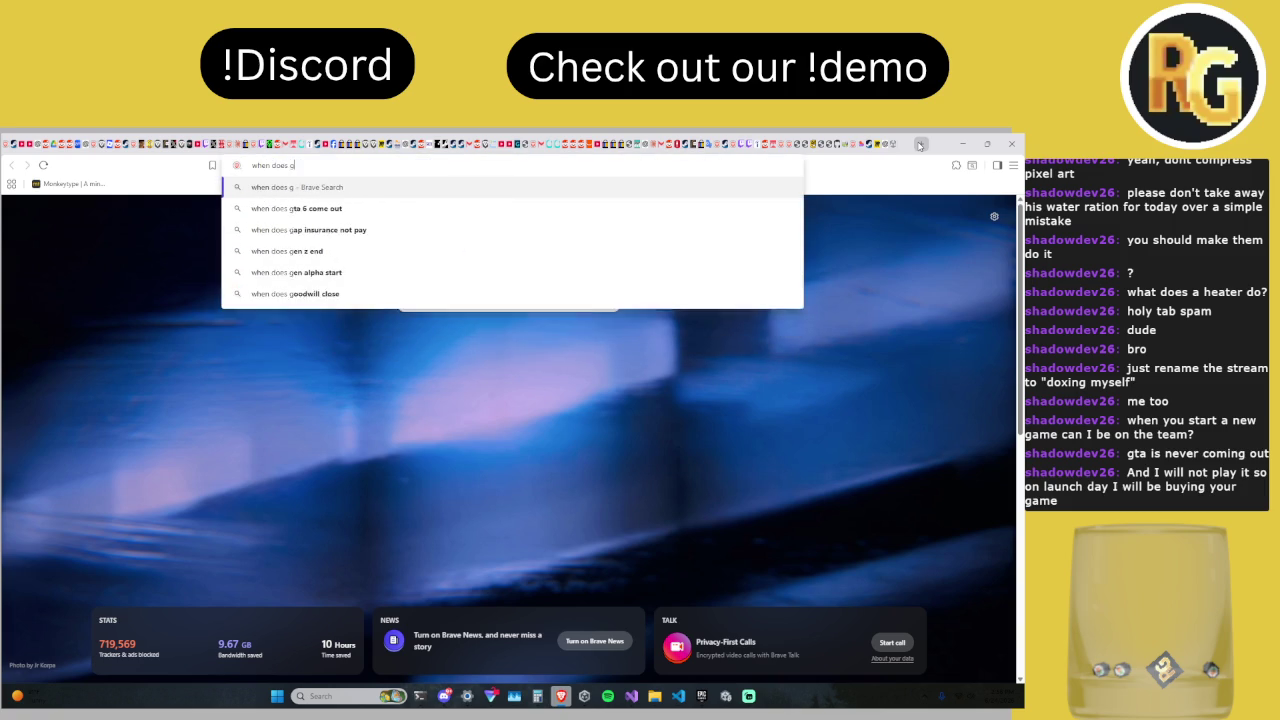
{"action": "type", "text": "ta 6 launch on pc"}
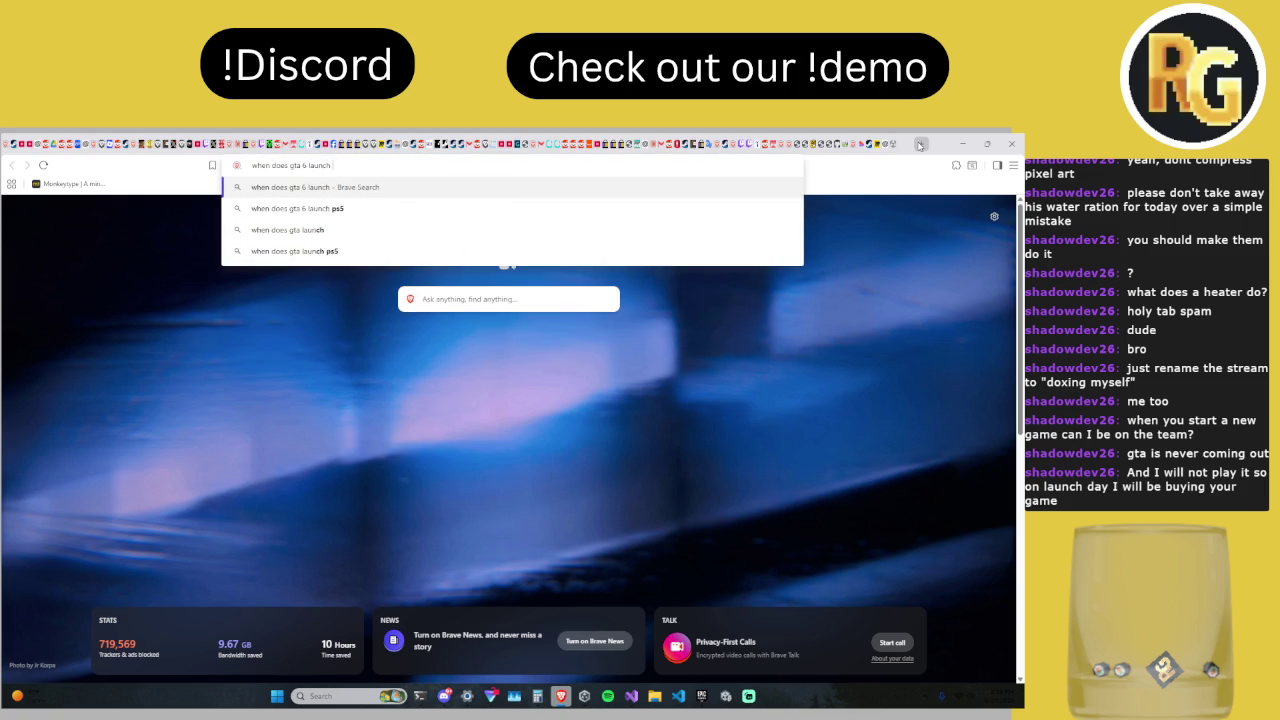
{"action": "key", "text": "Return"}
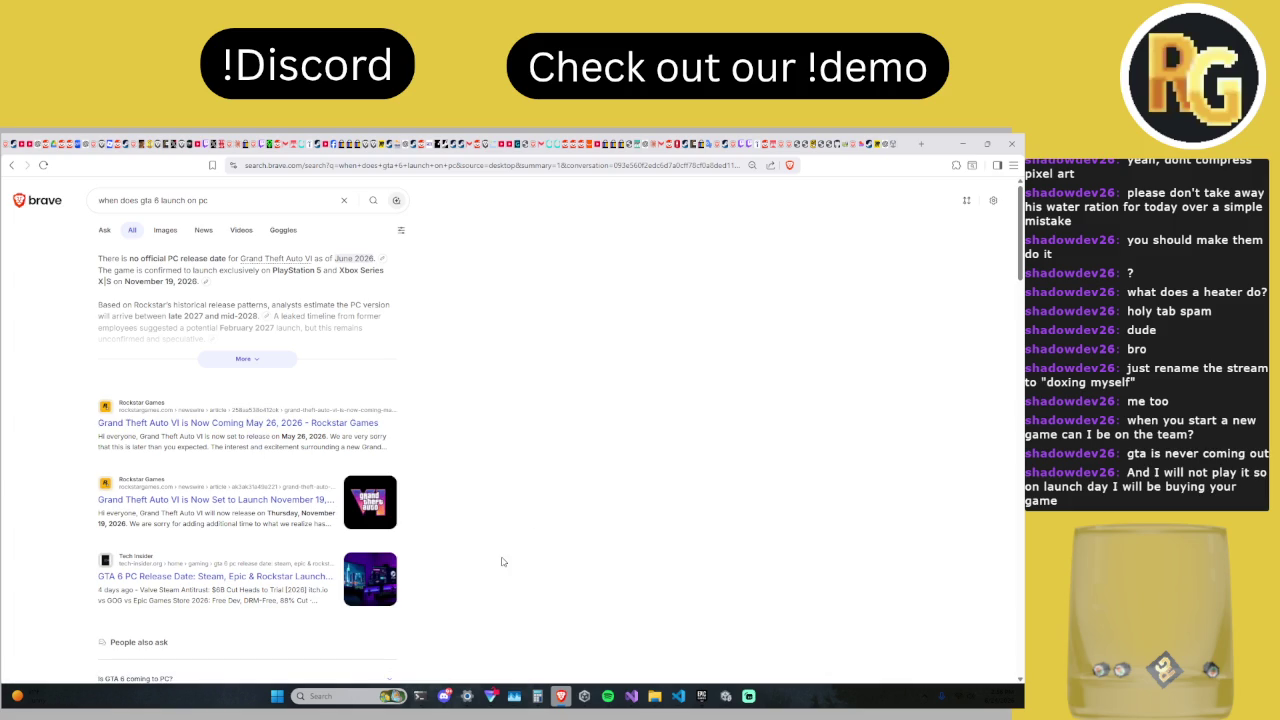
{"action": "mouse_move", "coordinate": [733, 697]}
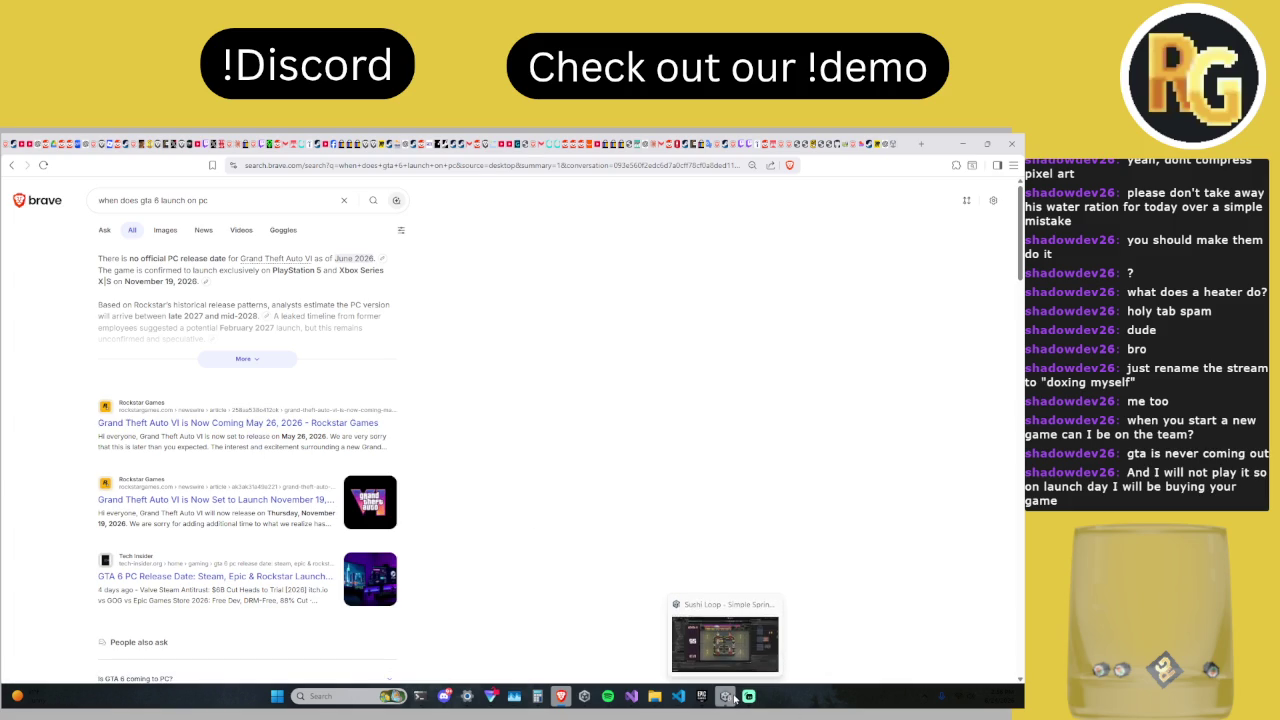
{"action": "left_click", "coordinate": [729, 696]}
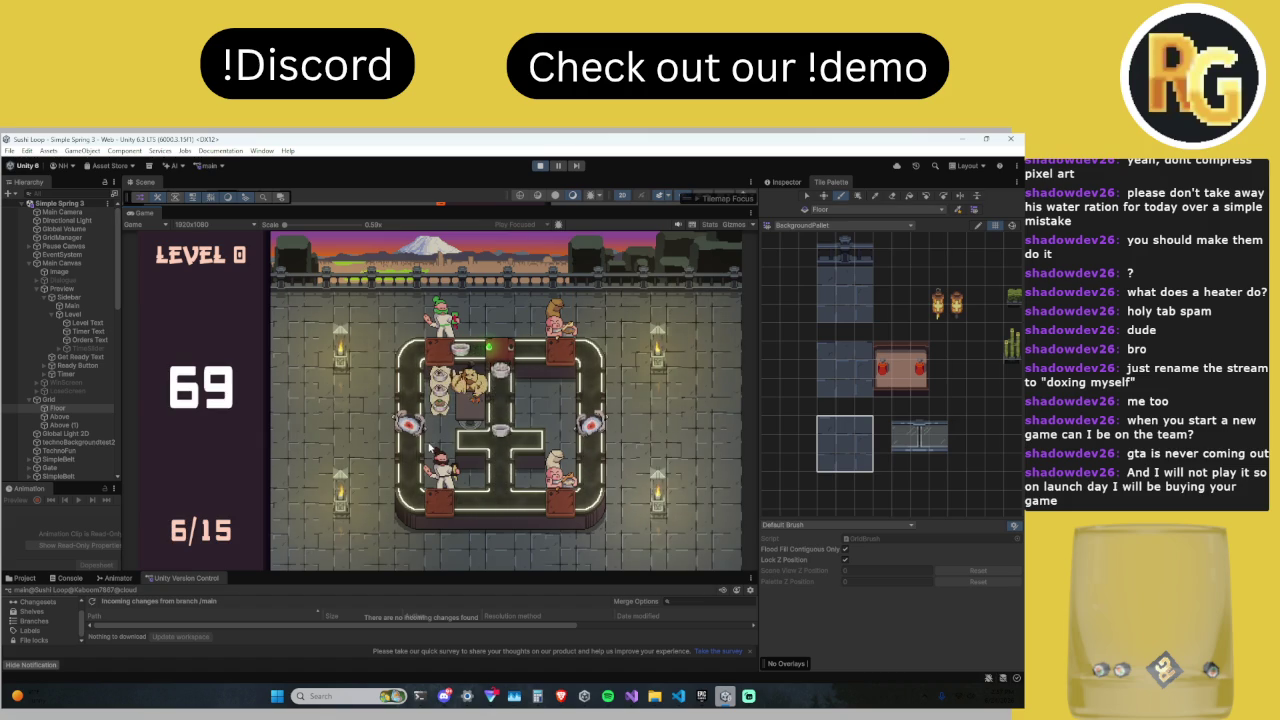
Step: Stop the running Level 0 play-test at 6/15 orders served
{"action": "left_click", "coordinate": [538, 165]}
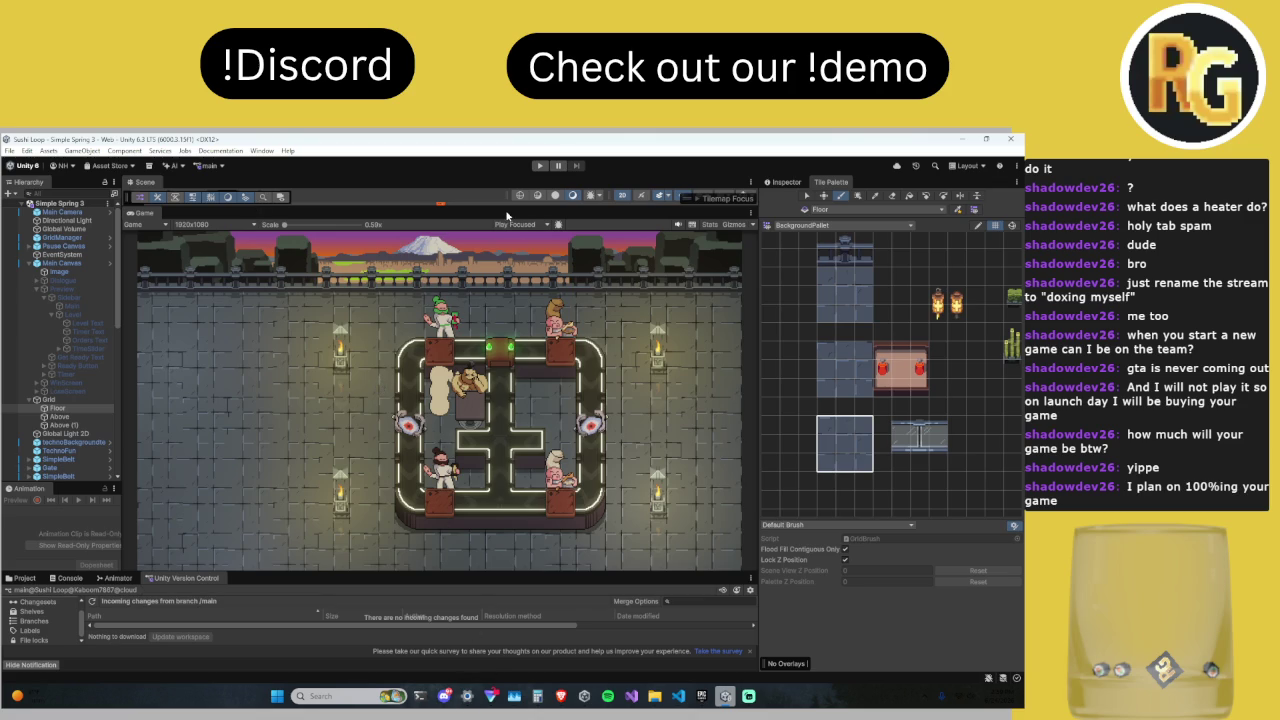
Step: Drag the Scene/Game splitter so the Game view fills most of the editor centre
{"action": "mouse_move", "coordinate": [505, 206]}
{"action": "left_mouse_down"}
{"action": "mouse_move", "coordinate": [485, 370]}
{"action": "mouse_move", "coordinate": [483, 323]}
{"action": "left_mouse_up"}
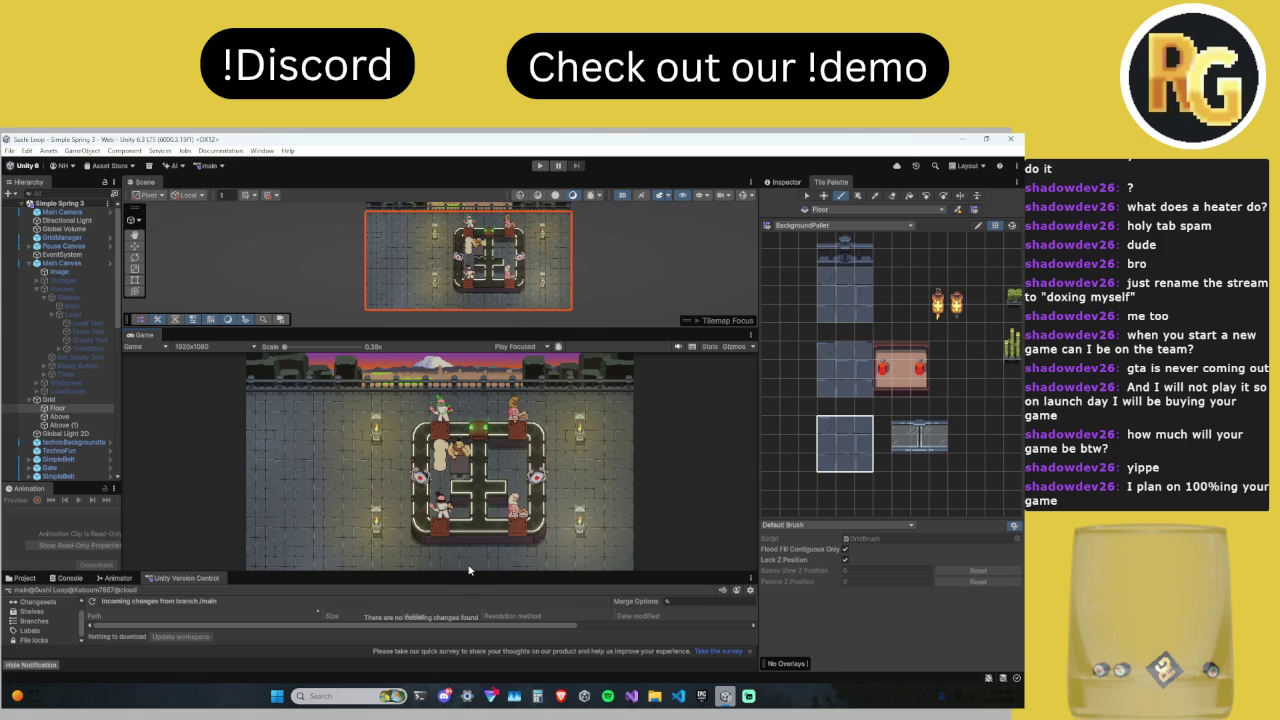
{"action": "mouse_move", "coordinate": [546, 329]}
{"action": "left_mouse_down"}
{"action": "mouse_move", "coordinate": [546, 365]}
{"action": "mouse_move", "coordinate": [584, 235]}
{"action": "left_mouse_up"}
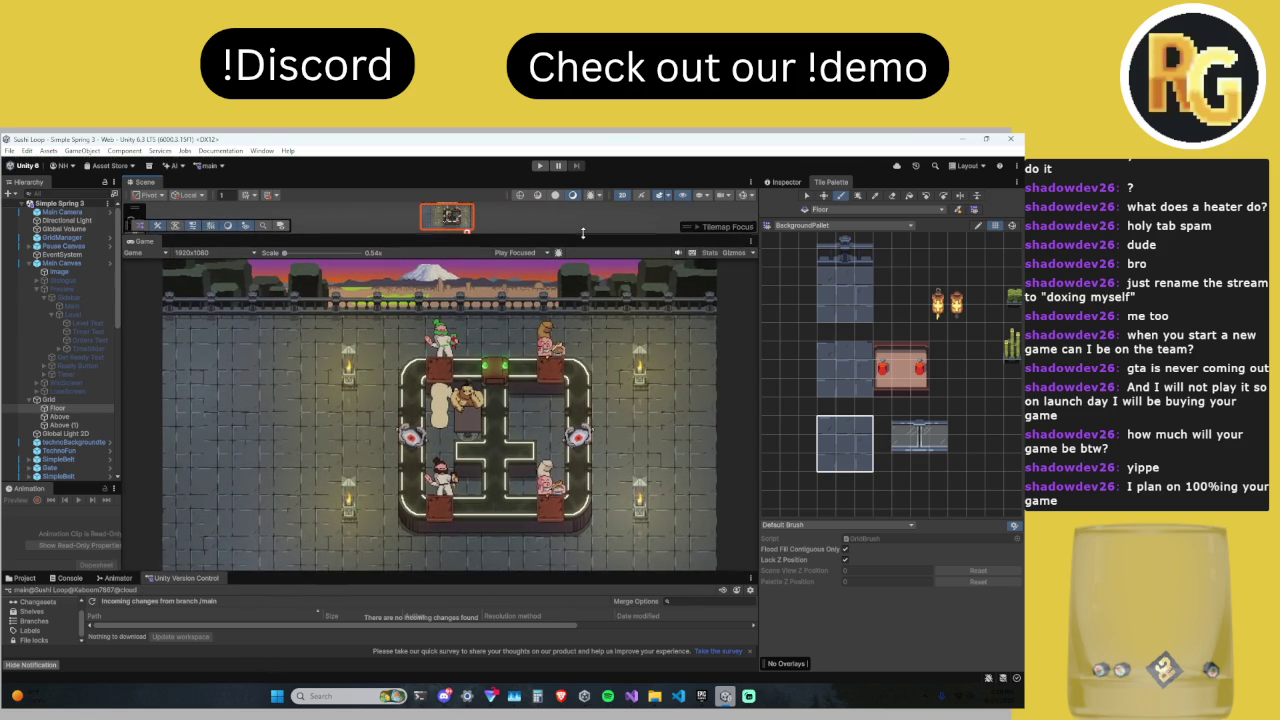
{"action": "left_click_drag", "start_coordinate": [582, 235], "coordinate": [580, 237]}
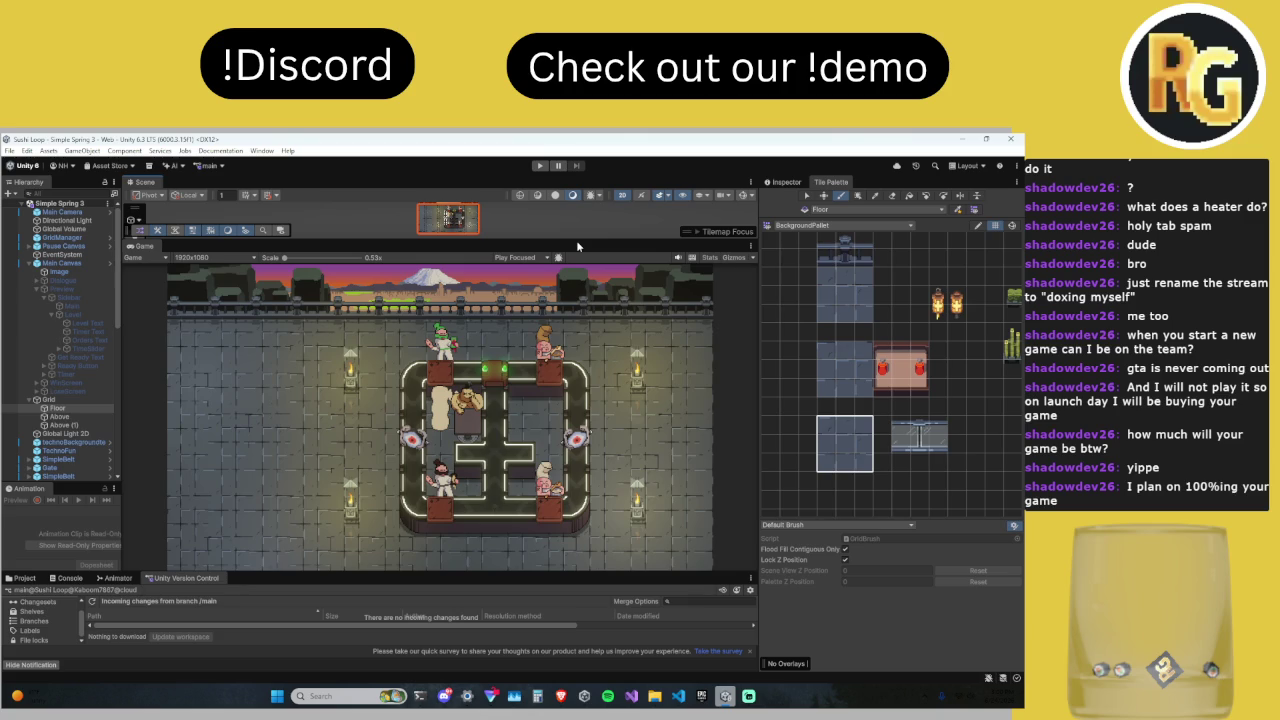
Step: Enlarge the Scene view, select the Floor tilemap, then select the Gate in the level
{"action": "left_click_drag", "start_coordinate": [576, 240], "coordinate": [576, 480]}
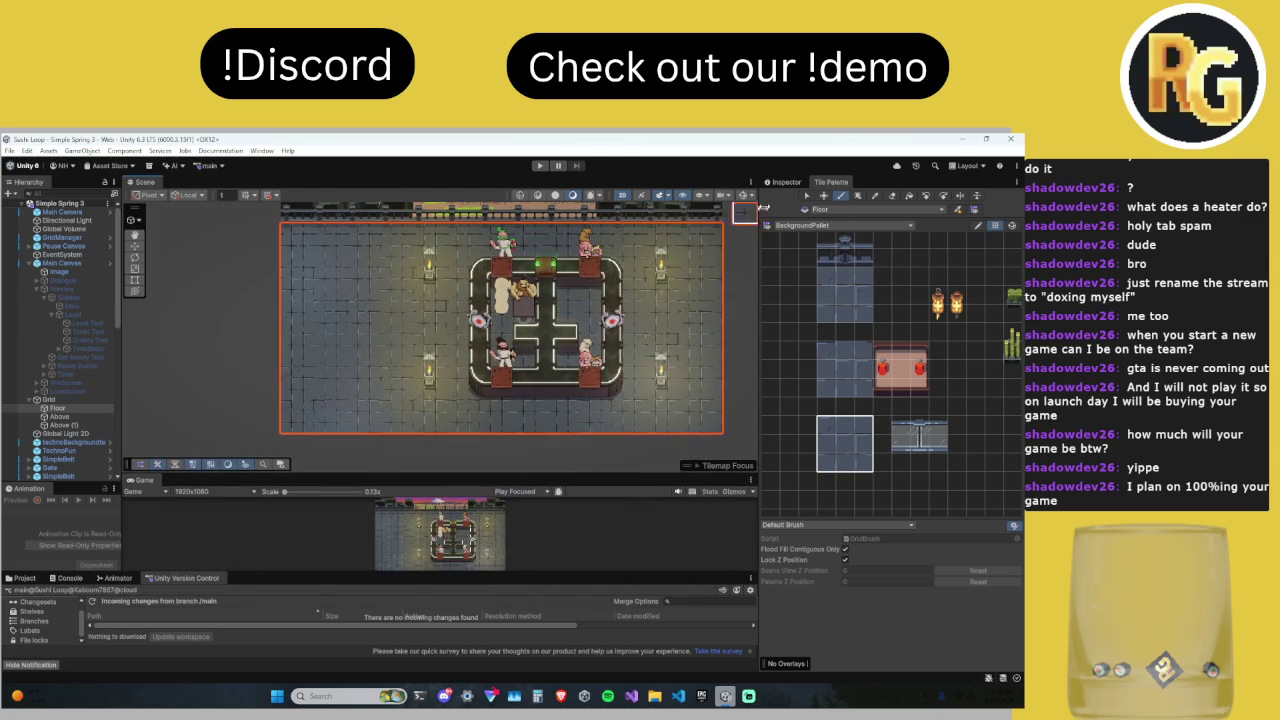
{"action": "left_click", "coordinate": [786, 182]}
{"action": "scroll", "coordinate": [471, 253], "scroll_direction": "up", "scroll_amount": 5}
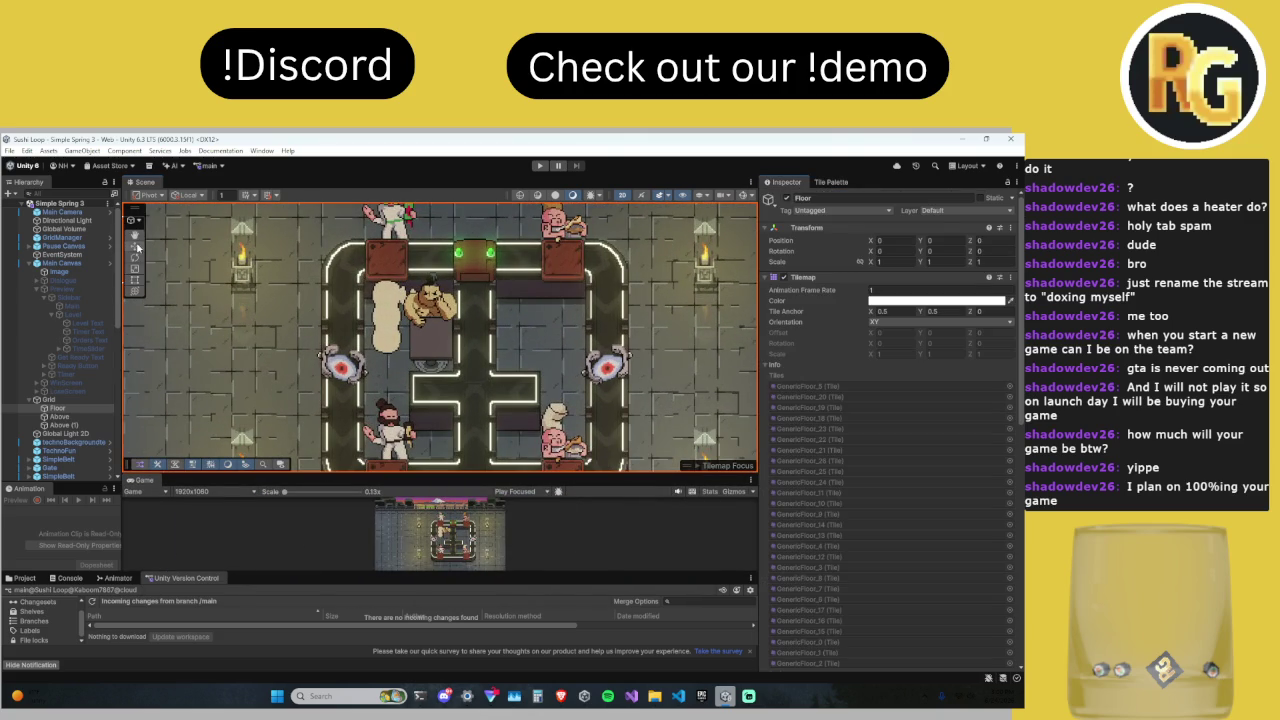
{"action": "scroll", "coordinate": [471, 253], "scroll_direction": "up", "scroll_amount": 3}
{"action": "left_click", "coordinate": [474, 278]}
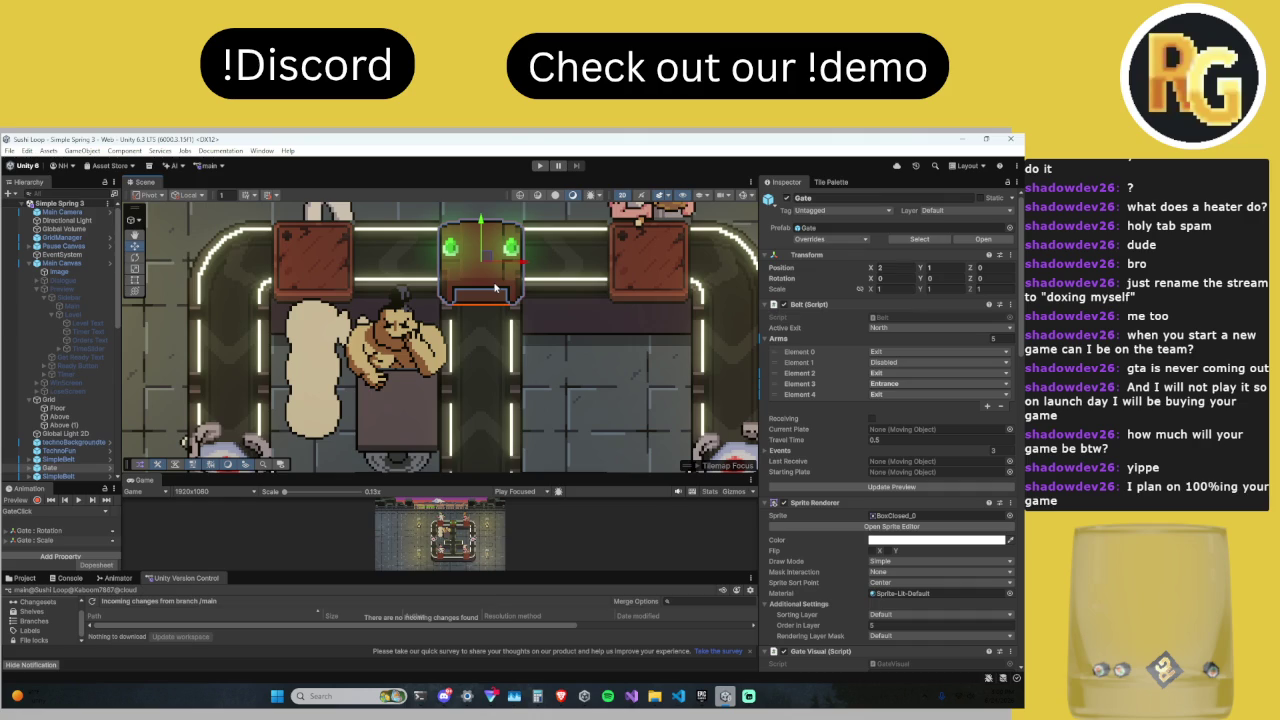
Step: Enlarge the Game preview again and inspect the Gate's counter_1 child
{"action": "scroll", "coordinate": [494, 284], "scroll_direction": "down", "scroll_amount": 8}
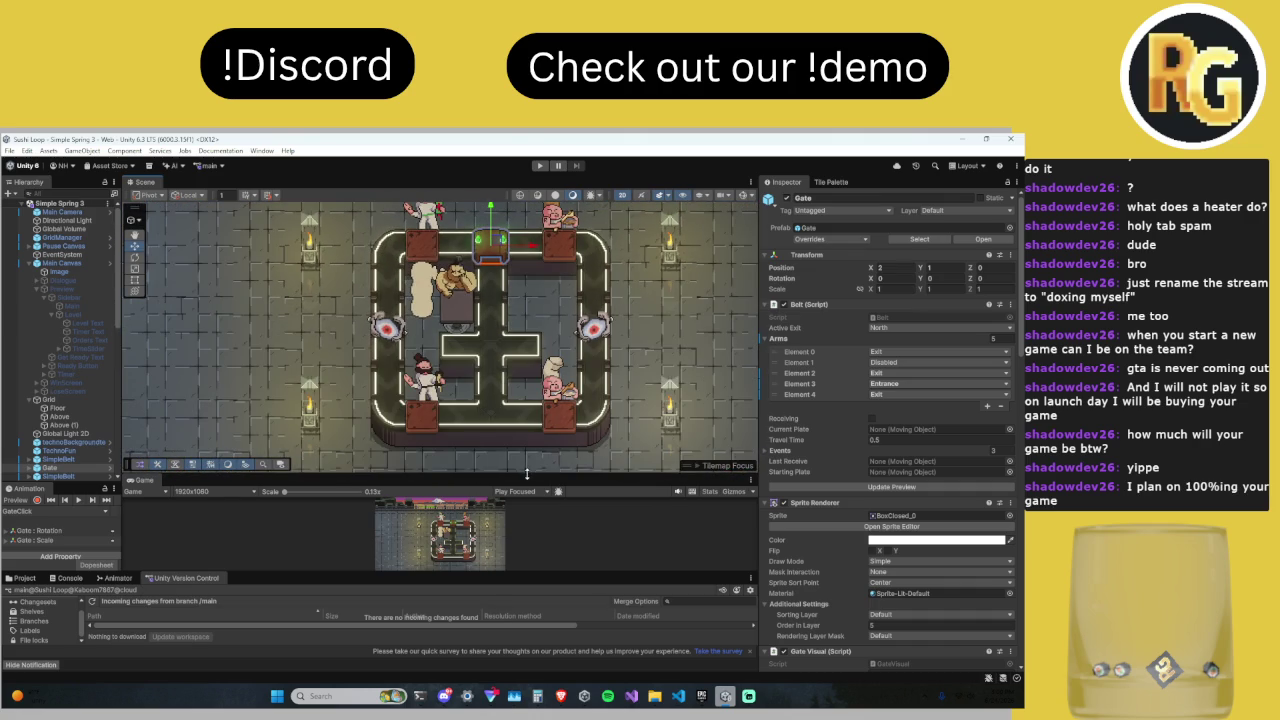
{"action": "left_click_drag", "start_coordinate": [527, 474], "coordinate": [527, 417]}
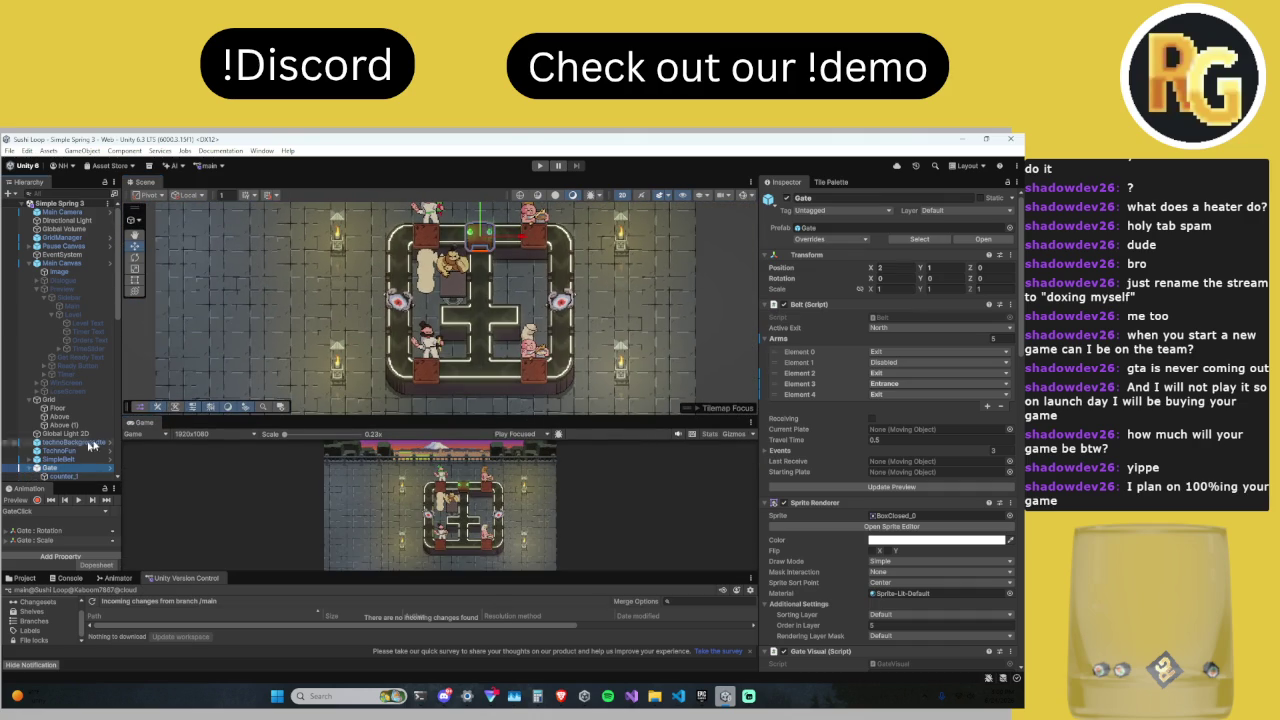
{"action": "left_click_drag", "start_coordinate": [288, 417], "coordinate": [288, 299]}
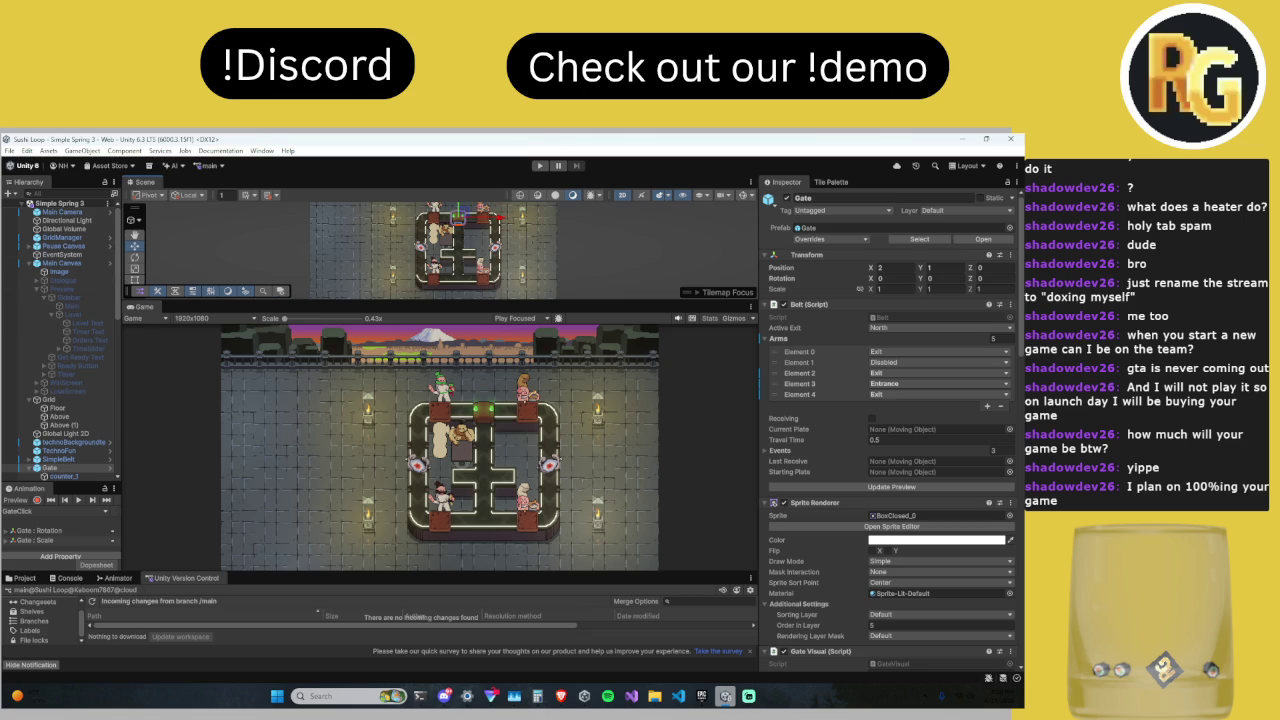
{"action": "scroll", "coordinate": [104, 441], "scroll_direction": "down", "scroll_amount": 5}
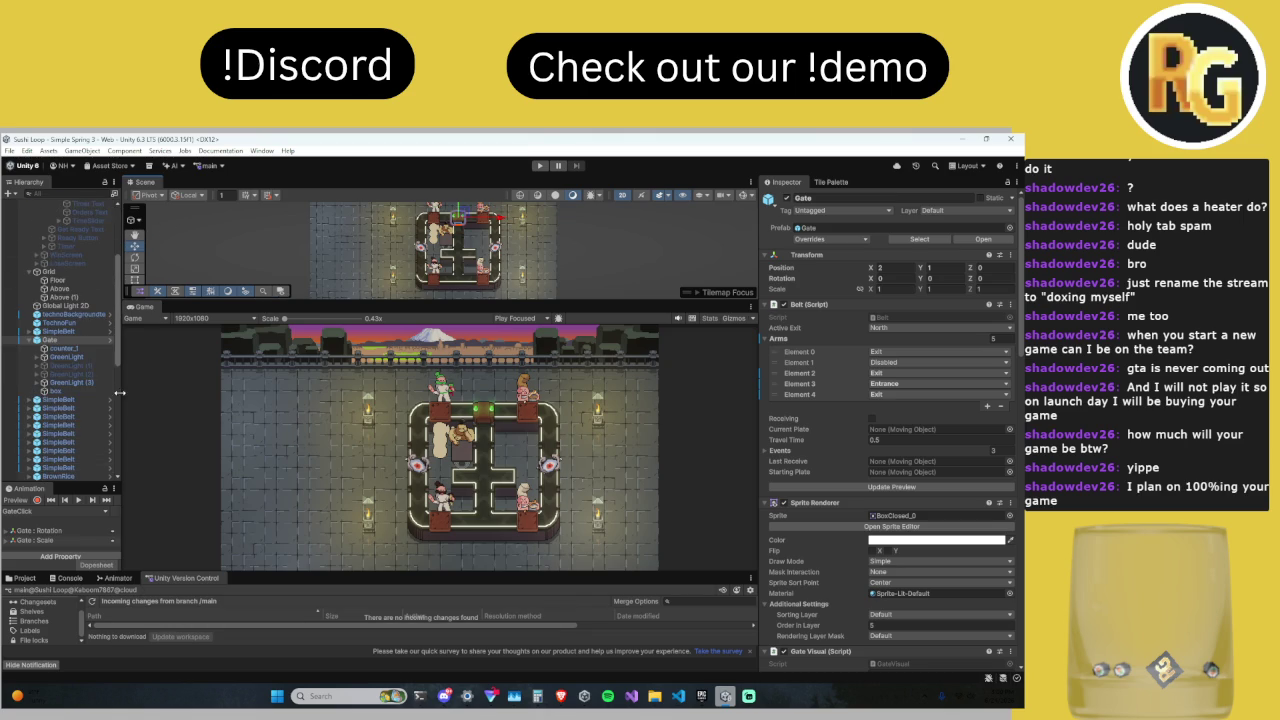
{"action": "left_click", "coordinate": [91, 348]}
Step: Zoom the Scene view onto the gate, start play mode, and inspect the Gate
{"action": "left_click_drag", "start_coordinate": [447, 299], "coordinate": [450, 464]}
{"action": "scroll", "coordinate": [450, 378], "scroll_direction": "up", "scroll_amount": 3}
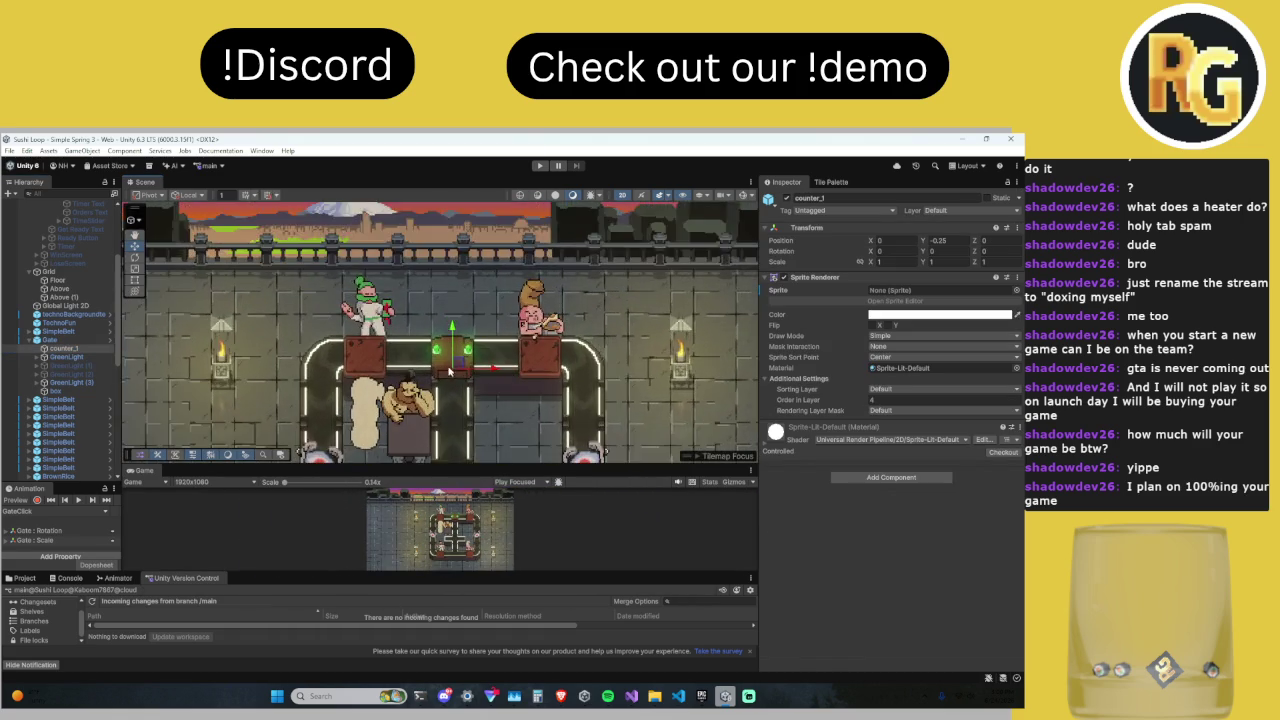
{"action": "scroll", "coordinate": [450, 378], "scroll_direction": "up", "scroll_amount": 5}
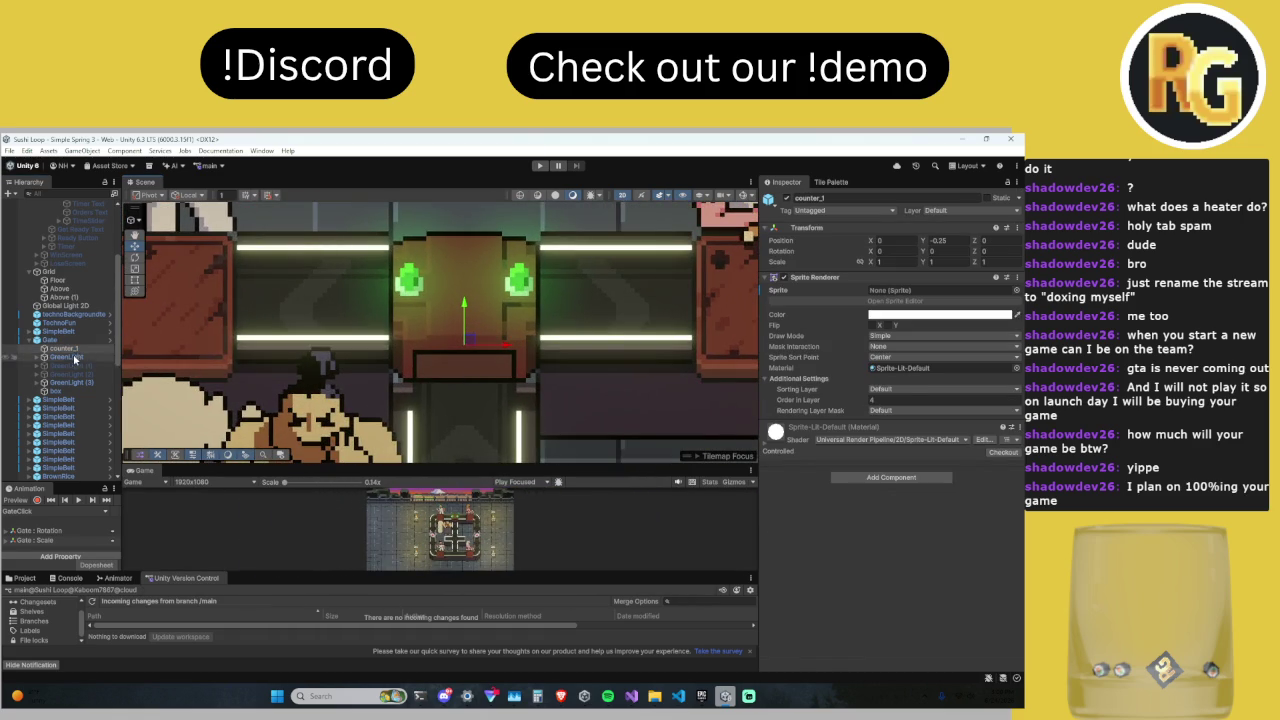
{"action": "left_click", "coordinate": [540, 167]}
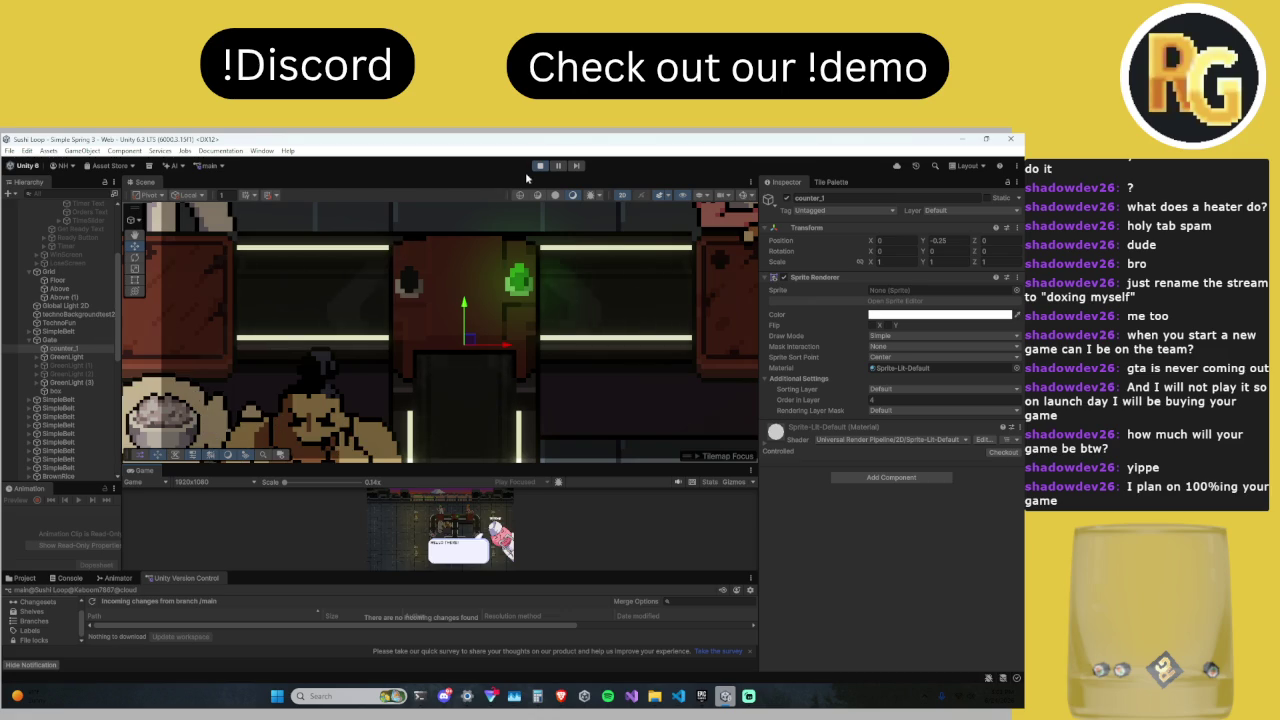
{"action": "left_click", "coordinate": [84, 341]}
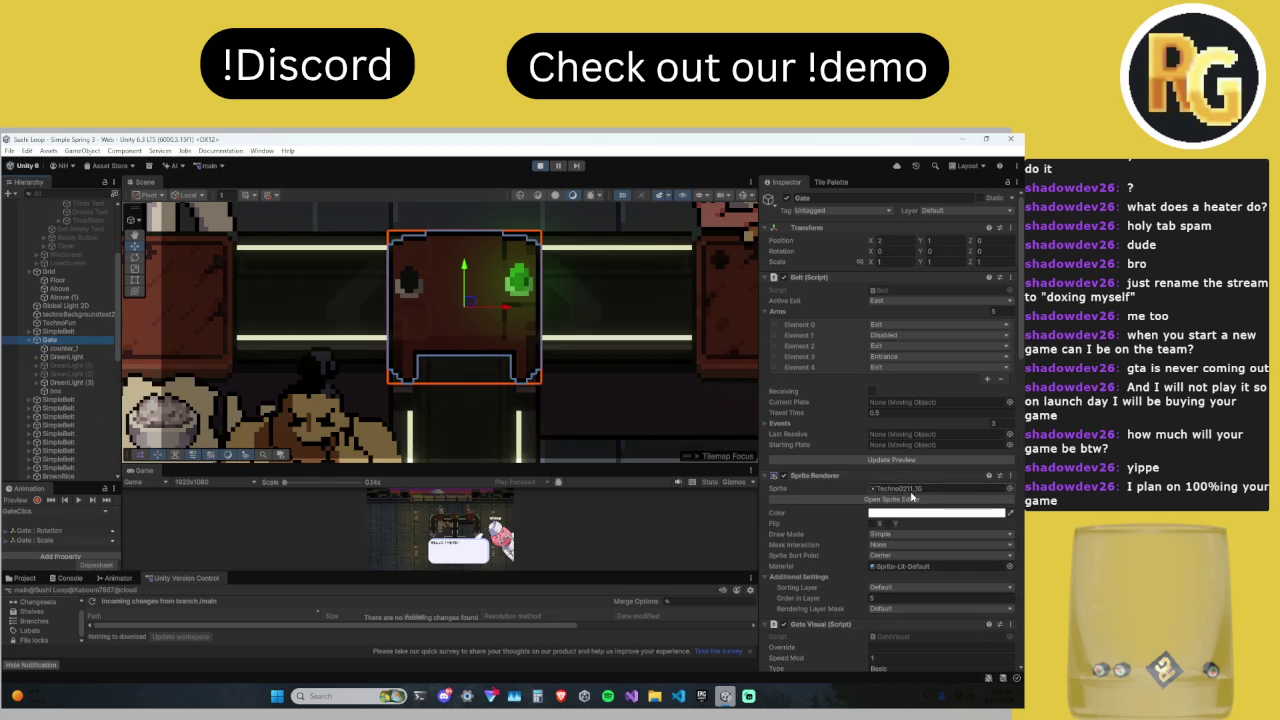
Step: Inspect the Gate's counter_1 and box during play, then stop and reselect Gate
{"action": "scroll", "coordinate": [909, 490], "scroll_direction": "down", "scroll_amount": 5}
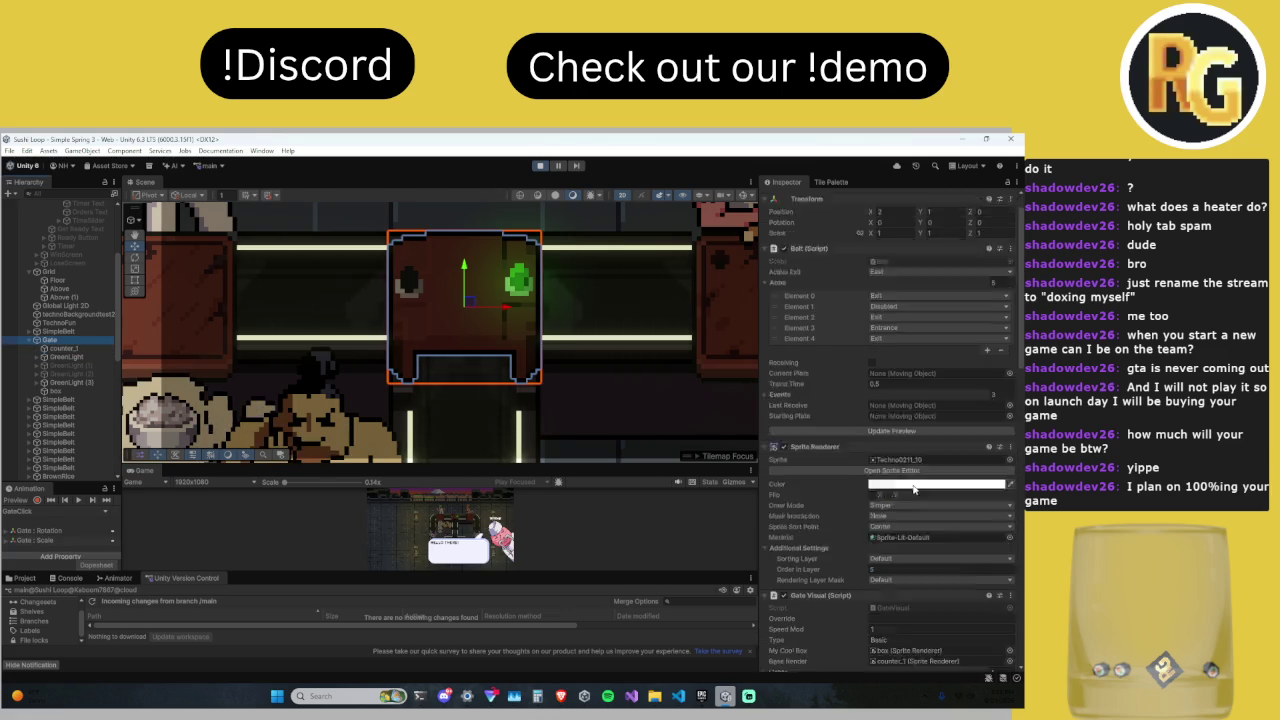
{"action": "left_click", "coordinate": [70, 347]}
{"action": "left_click", "coordinate": [55, 390]}
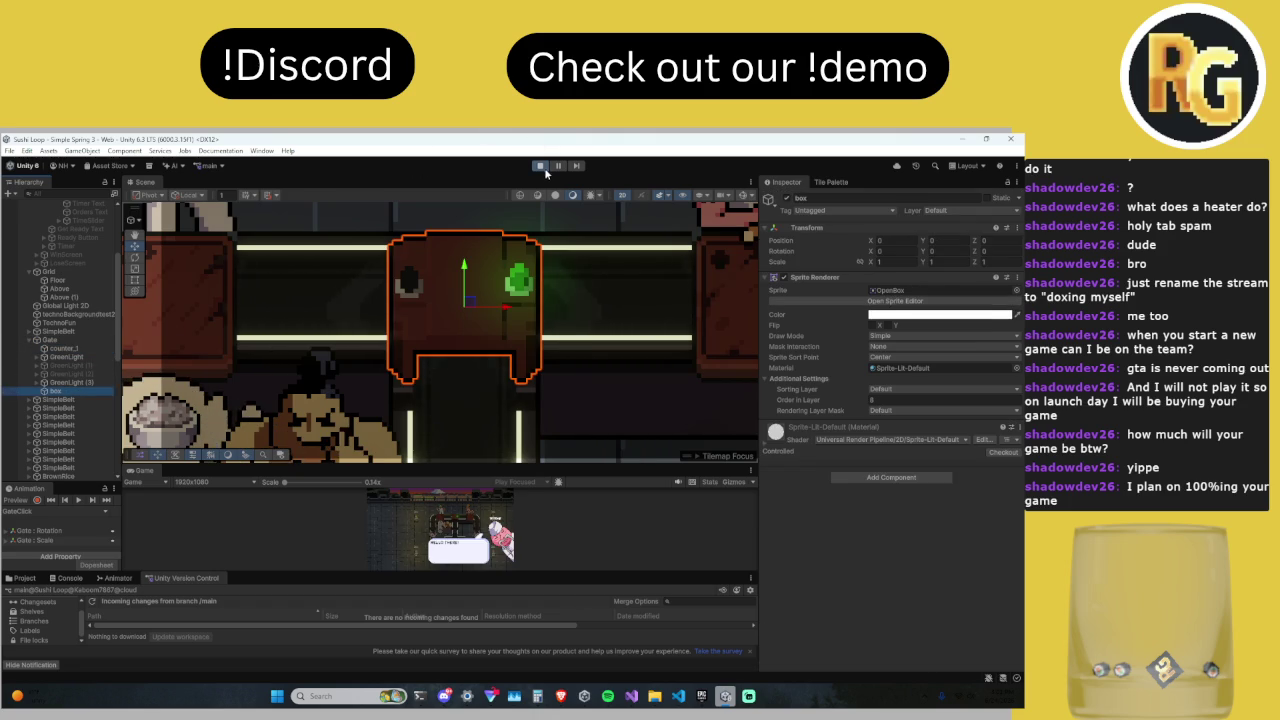
{"action": "left_click", "coordinate": [542, 172]}
{"action": "left_click", "coordinate": [80, 338]}
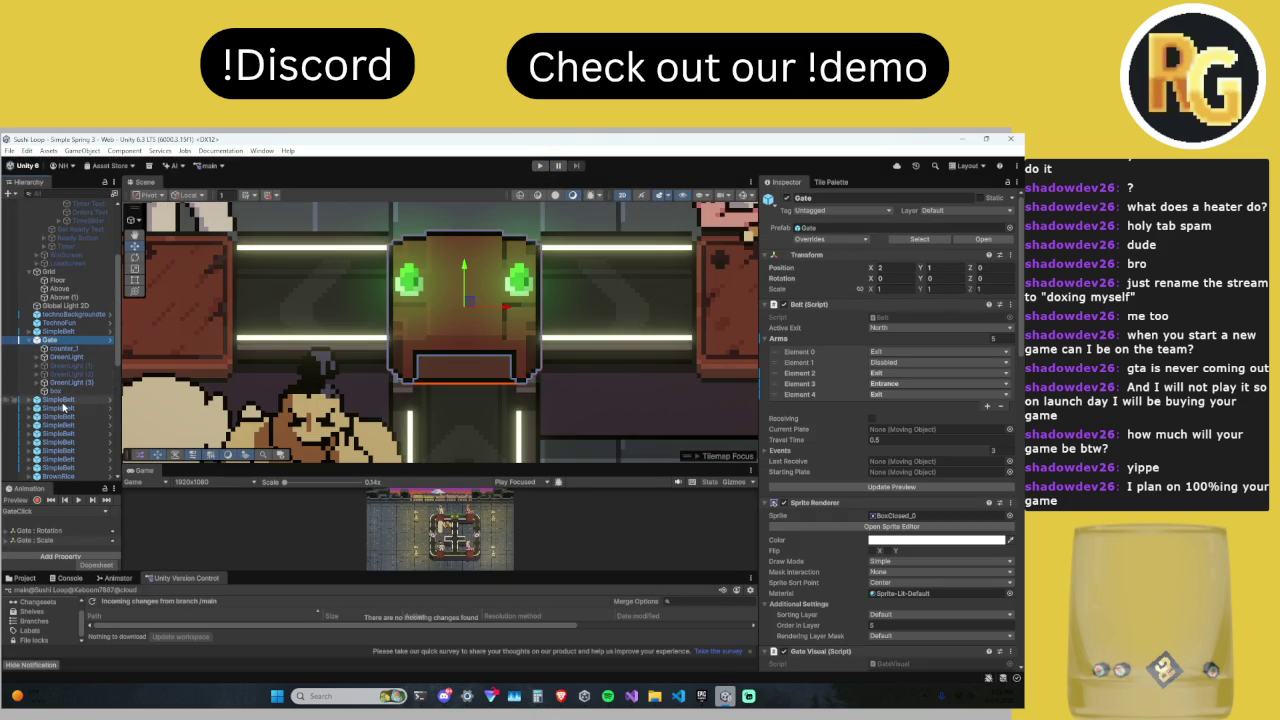
Step: Create a Spot Light 2D via GameObject > Light and nudge it onto the gate
{"action": "left_click", "coordinate": [100, 151]}
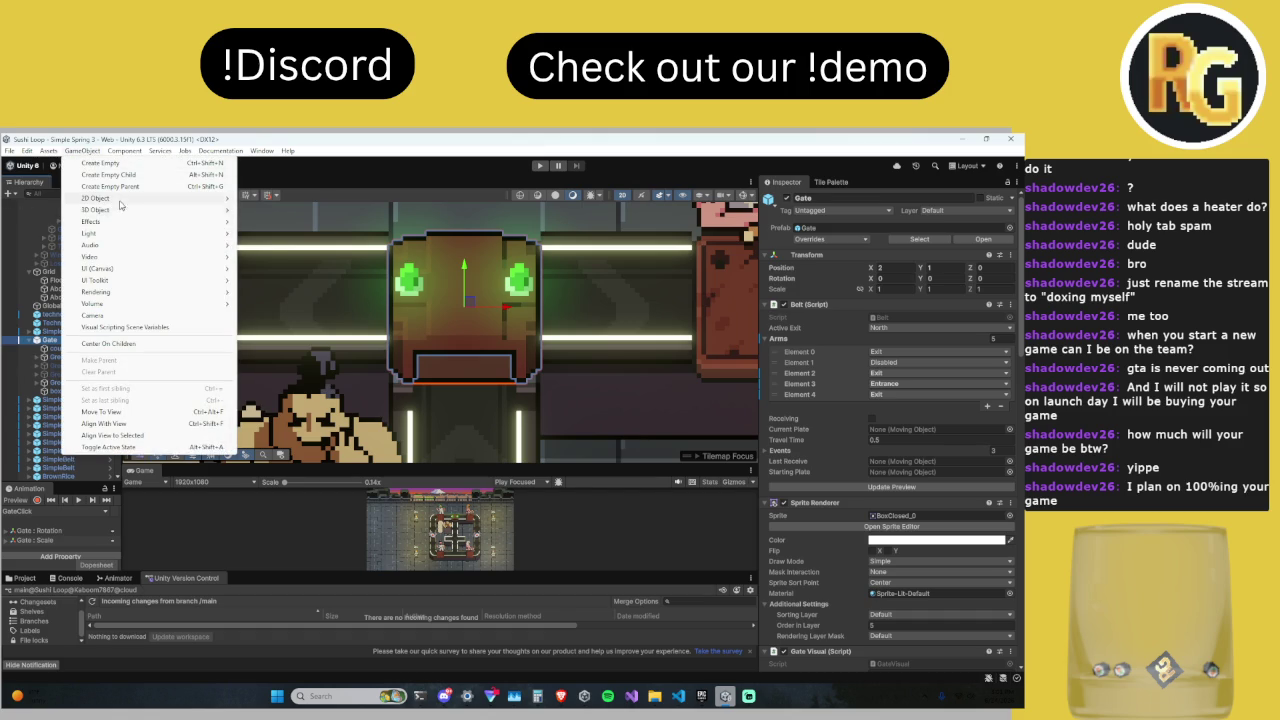
{"action": "mouse_move", "coordinate": [120, 237]}
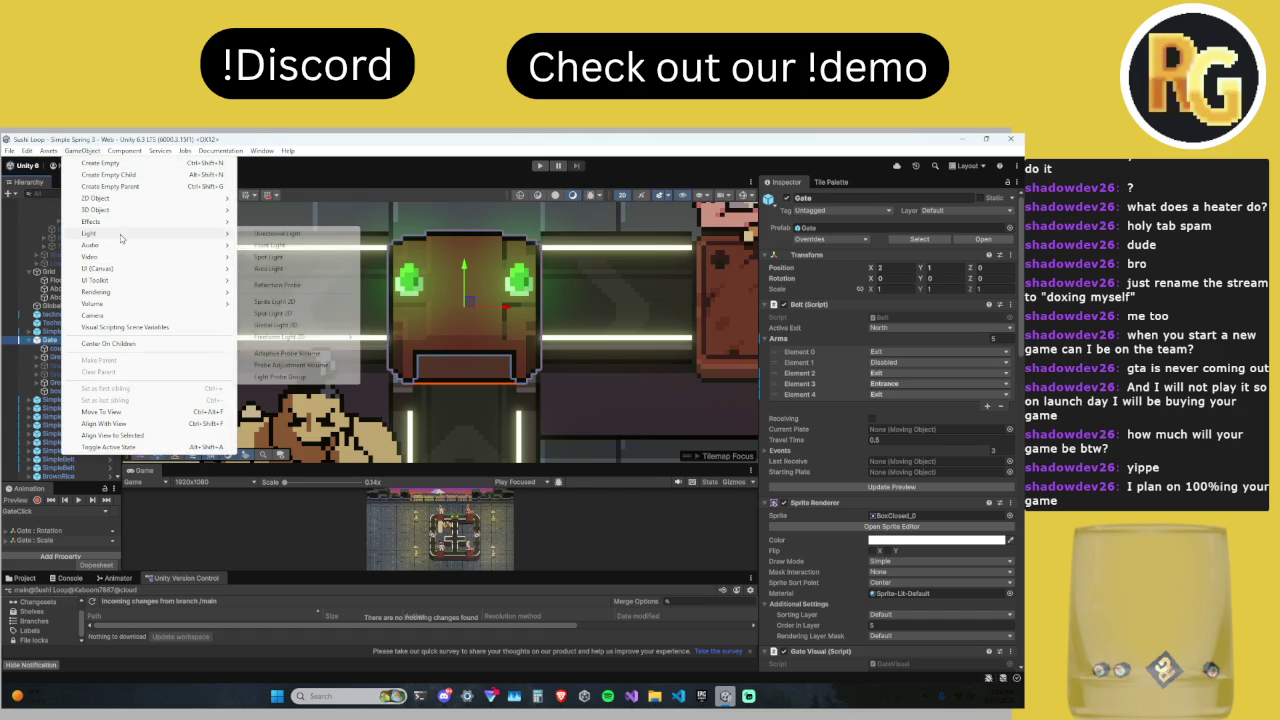
{"action": "left_click", "coordinate": [280, 313]}
{"action": "left_click_drag", "start_coordinate": [478, 318], "coordinate": [467, 309]}
Step: Set the spot light's colour to yellow EBFF00 and intensity to 10.57, then select it in the Hierarchy
{"action": "left_click", "coordinate": [905, 300]}
{"action": "left_click", "coordinate": [984, 346]}
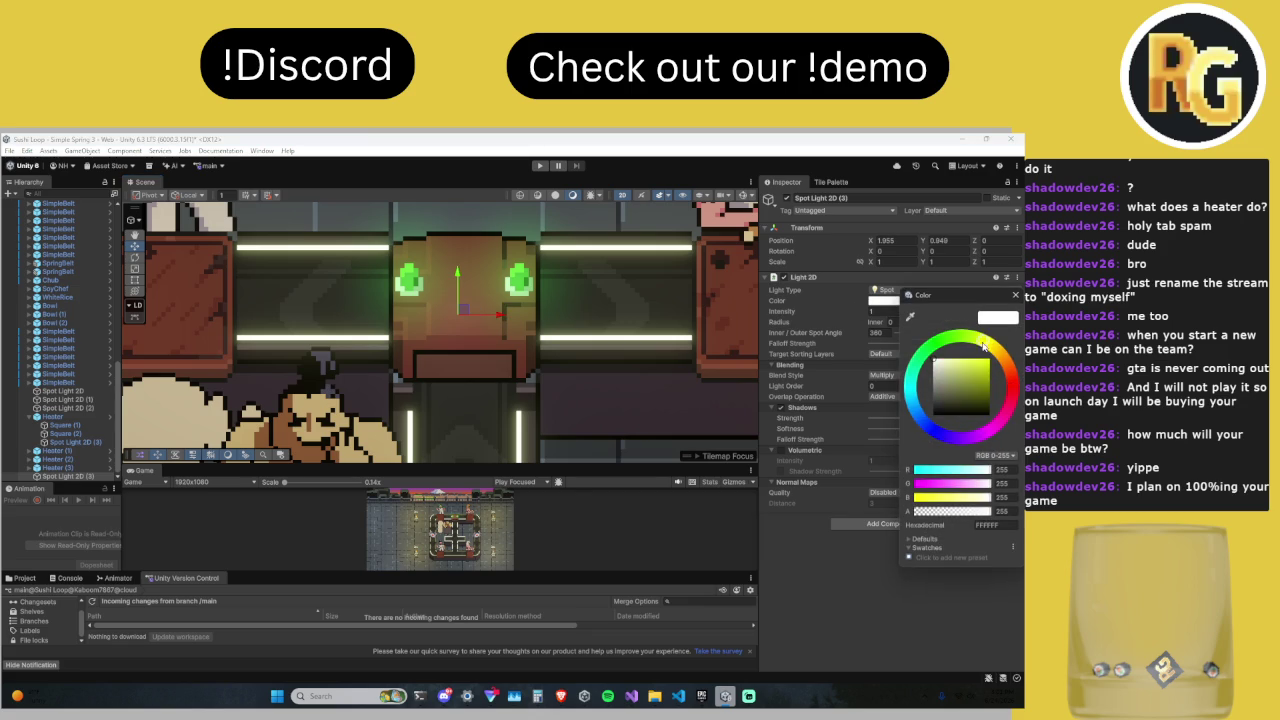
{"action": "left_click", "coordinate": [1013, 297]}
{"action": "left_click", "coordinate": [860, 316]}
{"action": "type", "text": "10.57"}
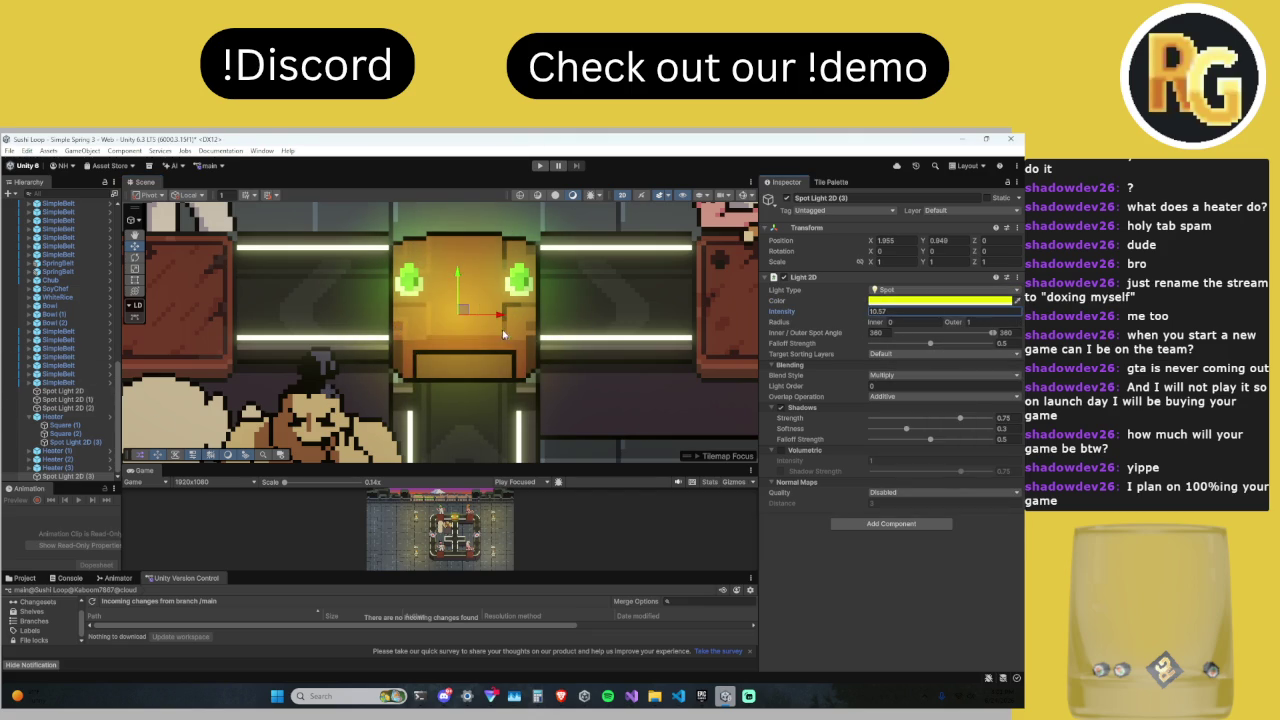
{"action": "left_click", "coordinate": [75, 477]}
{"action": "left_click_drag", "start_coordinate": [65, 237], "coordinate": [65, 238]}
{"action": "scroll", "coordinate": [60, 300], "scroll_direction": "up", "scroll_amount": 5}
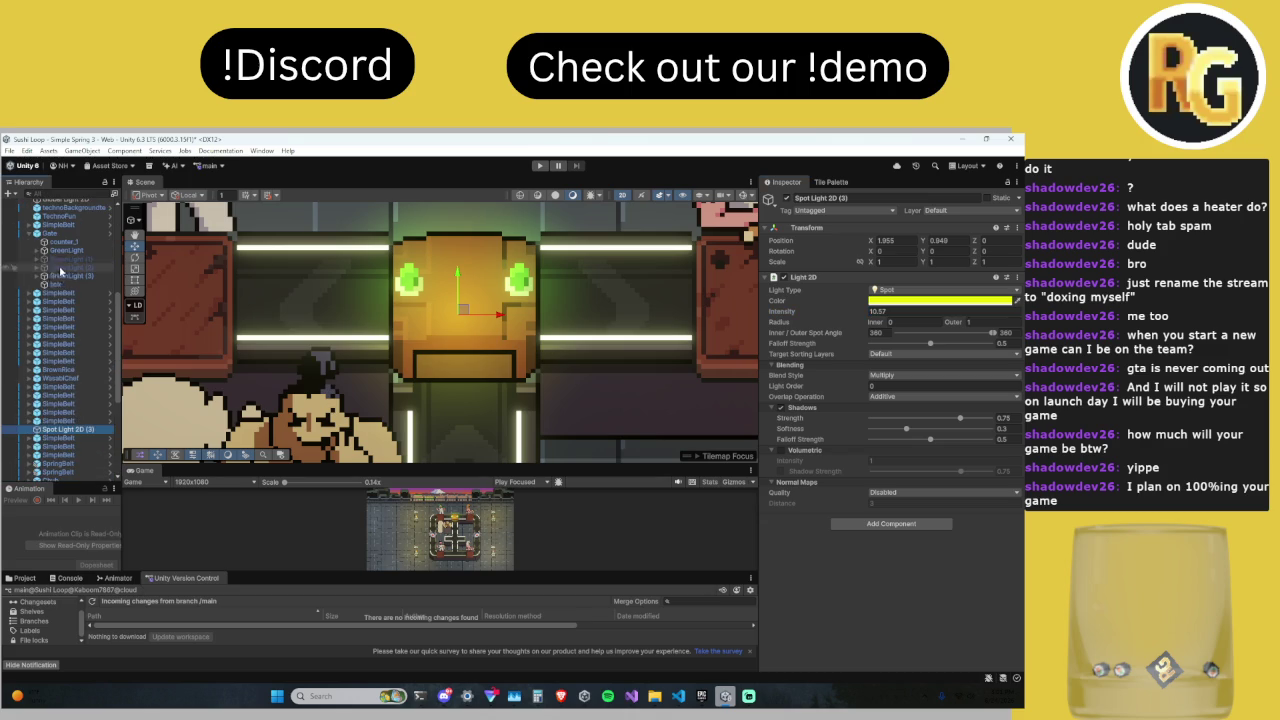
Step: Make Spot Light 2D (3) a child of Gate, keeping the box's Sprite-Lit-Default material
{"action": "left_click_drag", "start_coordinate": [45, 433], "coordinate": [62, 241]}
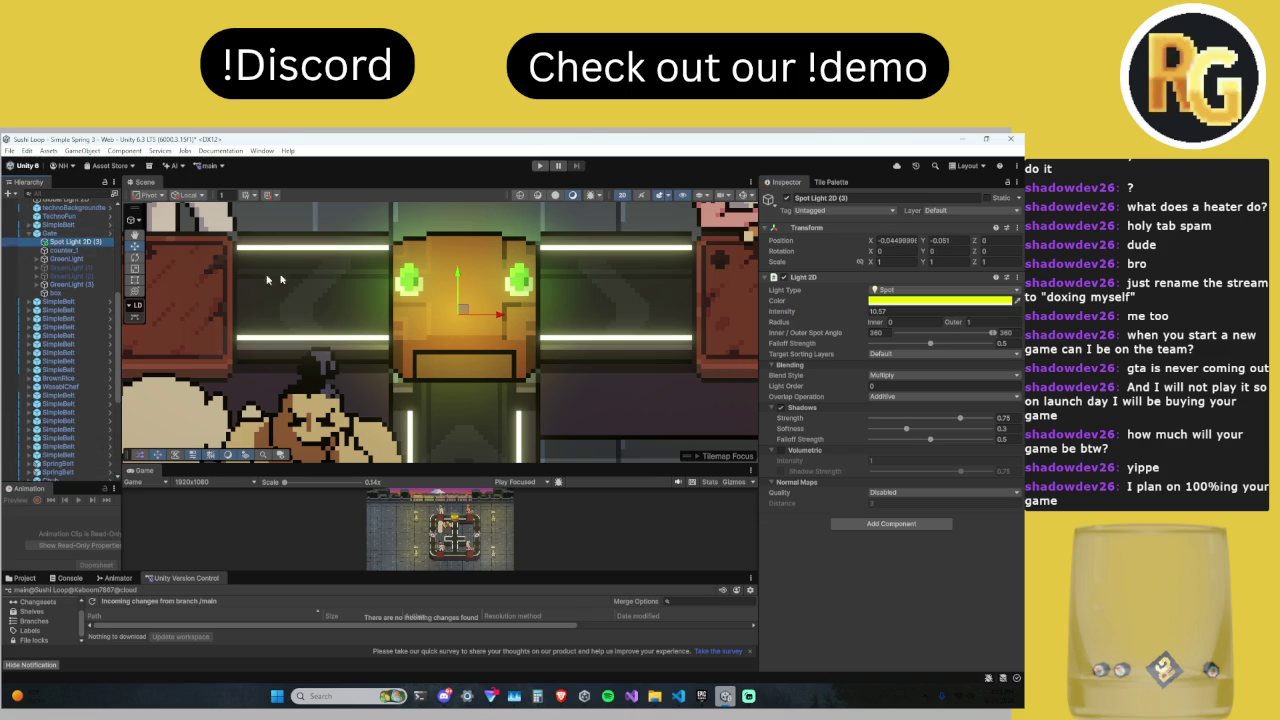
{"action": "left_click", "coordinate": [78, 293]}
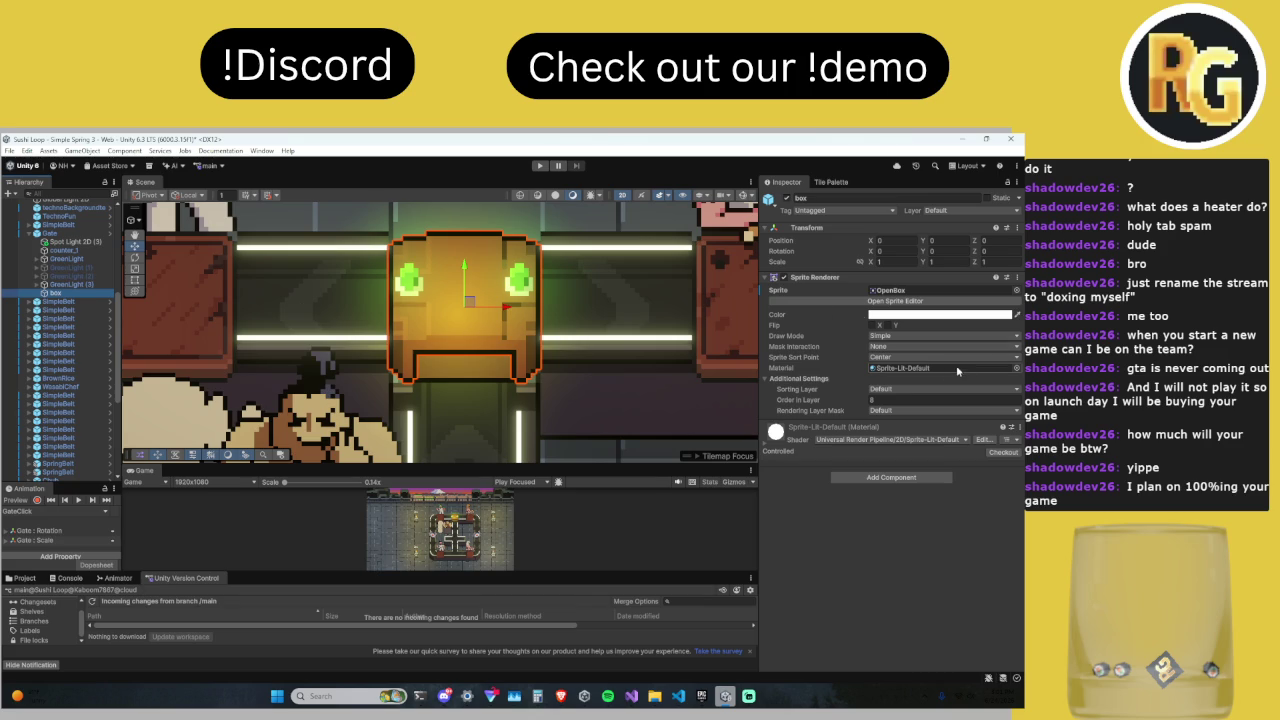
{"action": "left_click", "coordinate": [1016, 368]}
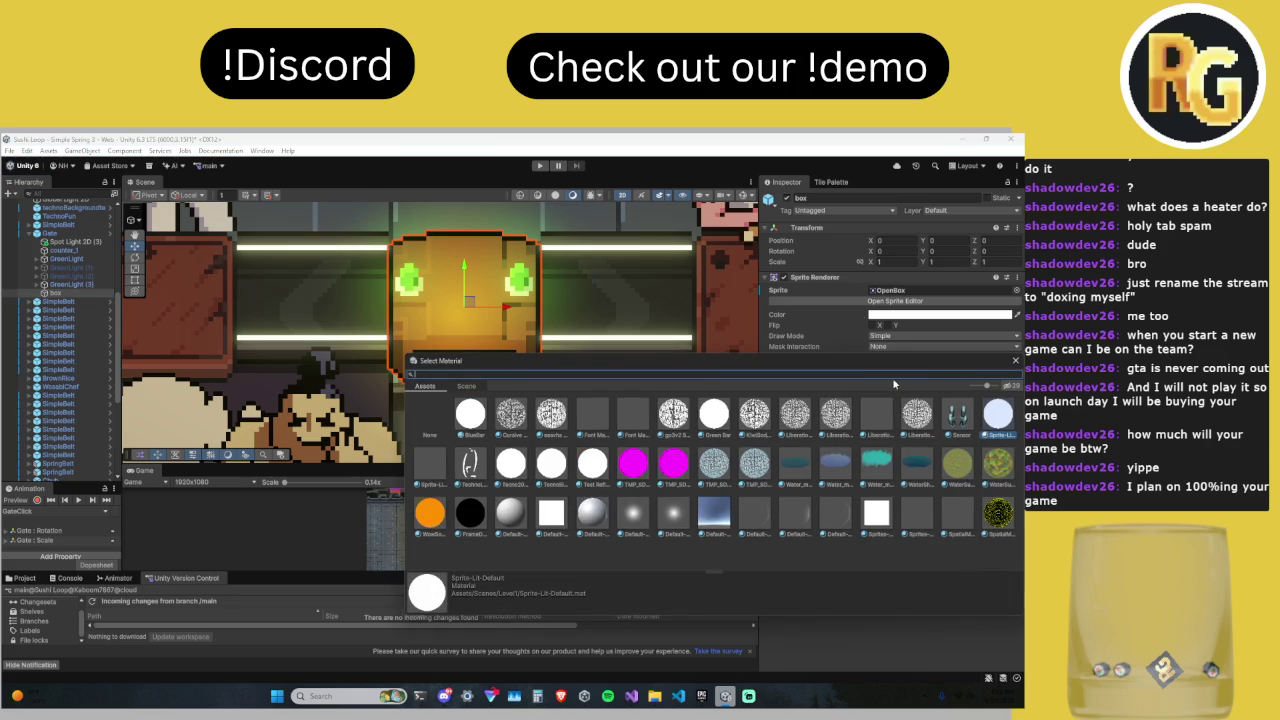
{"action": "left_click", "coordinate": [1016, 361]}
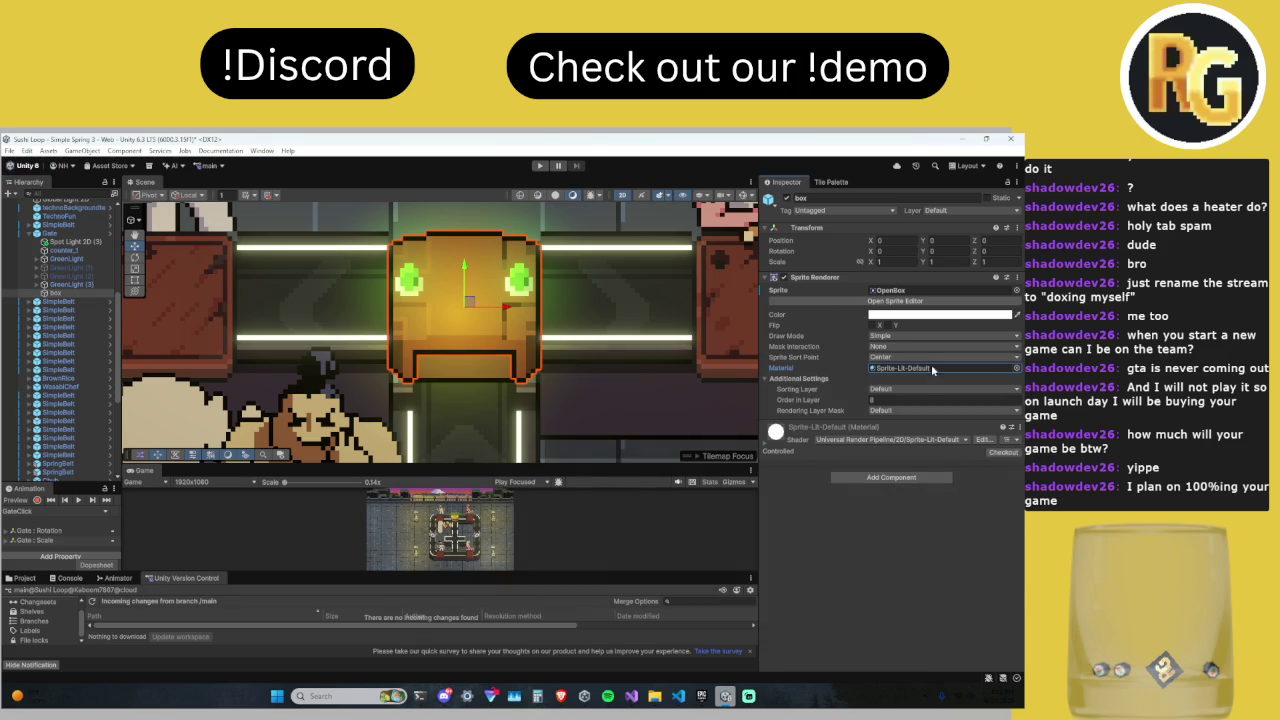
Step: Look at counter_1, then bring up Spot Light 2D (3)'s layer choices
{"action": "left_click", "coordinate": [72, 252]}
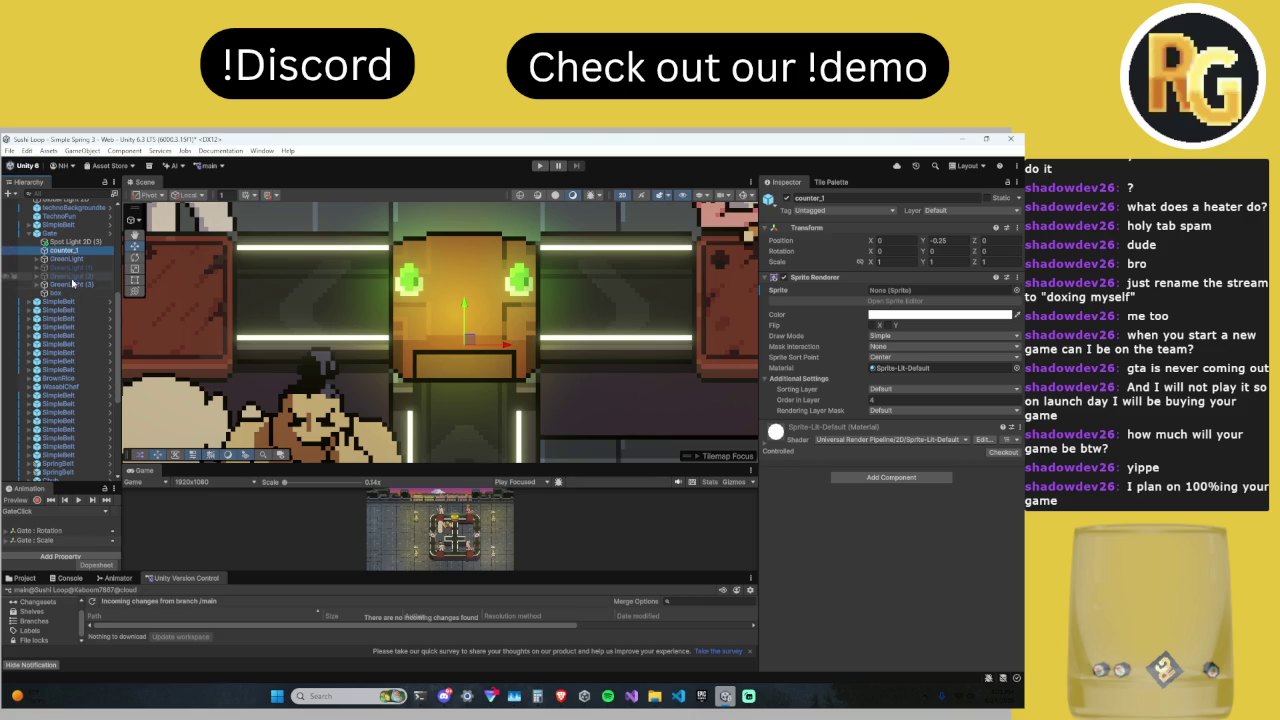
{"action": "left_click", "coordinate": [82, 243]}
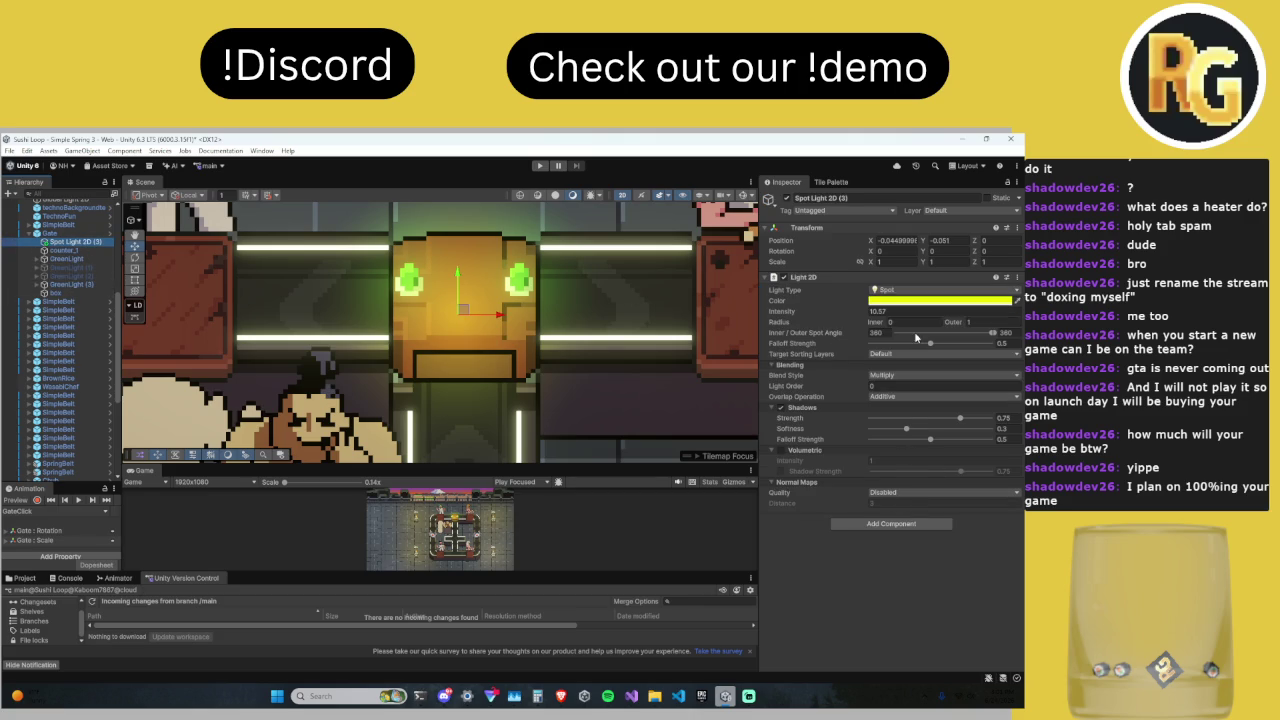
{"action": "left_click", "coordinate": [957, 211]}
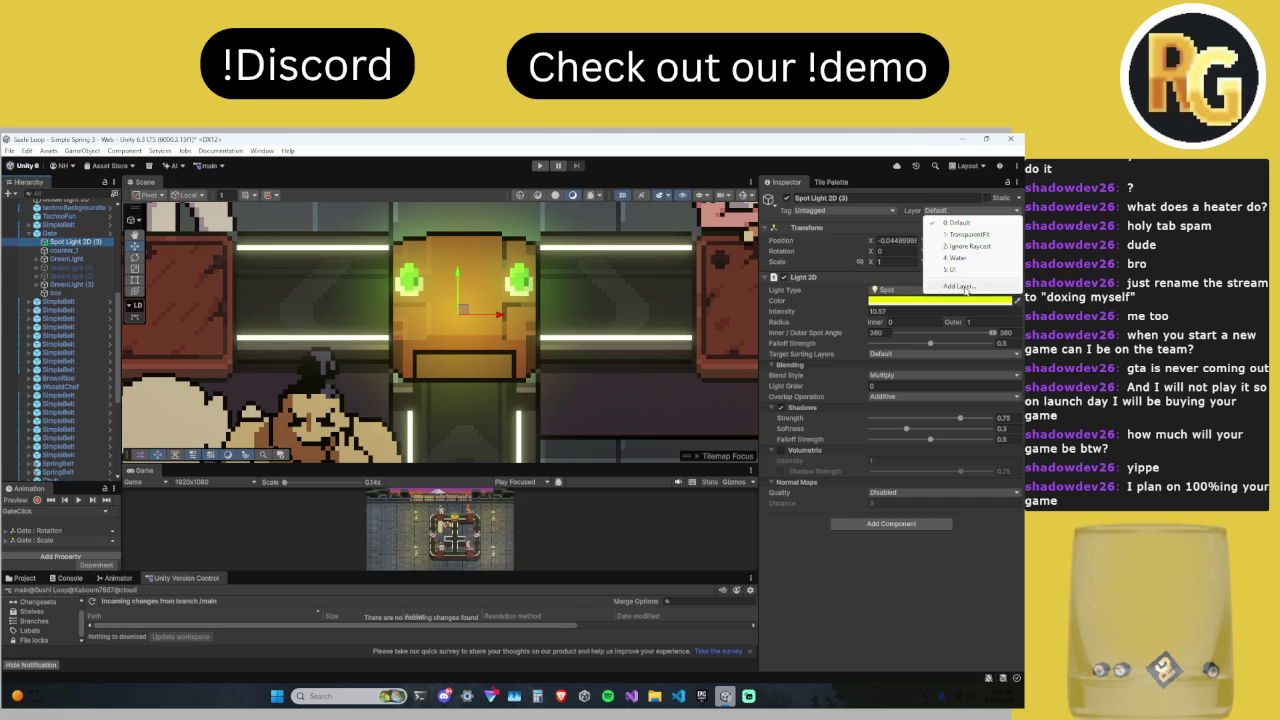
Step: Add a new user layer 6 named BeltLight
{"action": "left_click", "coordinate": [962, 287]}
{"action": "left_click", "coordinate": [902, 312]}
{"action": "left_click", "coordinate": [879, 343]}
{"action": "type", "text": "BeltLight"}
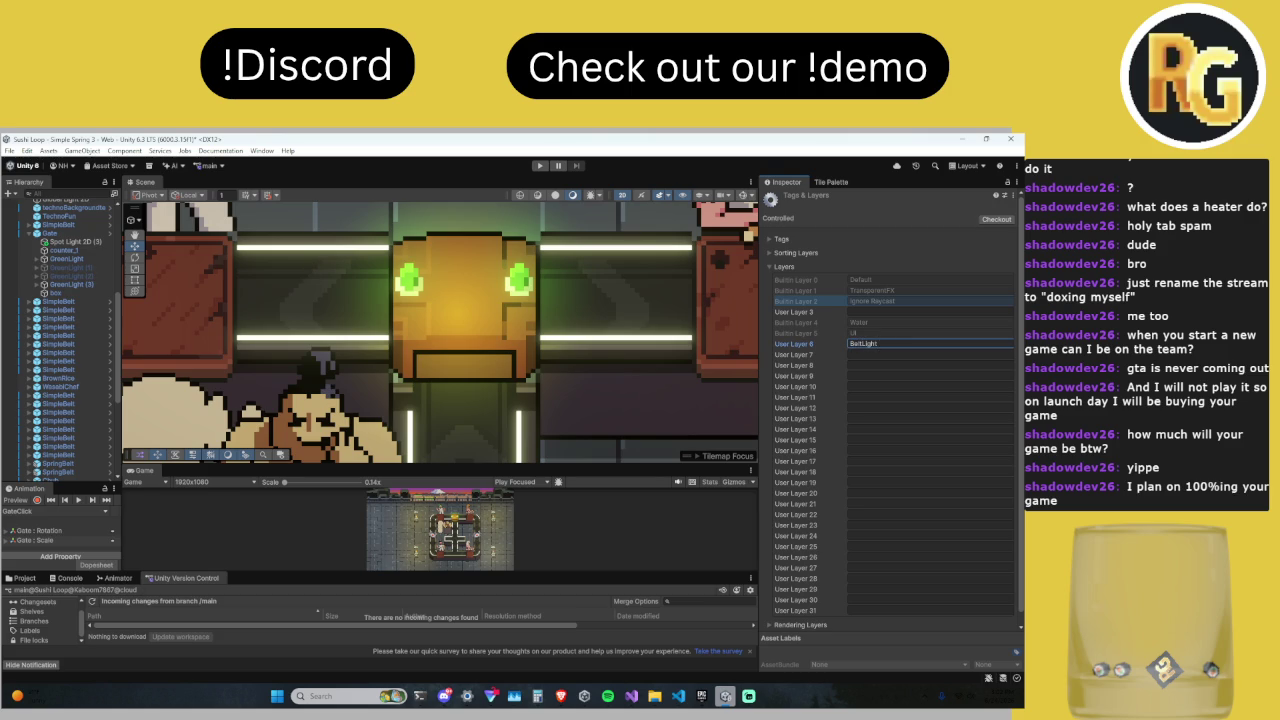
Step: Put Gate and all its children on the BeltLight layer
{"action": "left_click", "coordinate": [50, 233]}
{"action": "left_click", "coordinate": [976, 214]}
{"action": "left_click", "coordinate": [976, 290]}
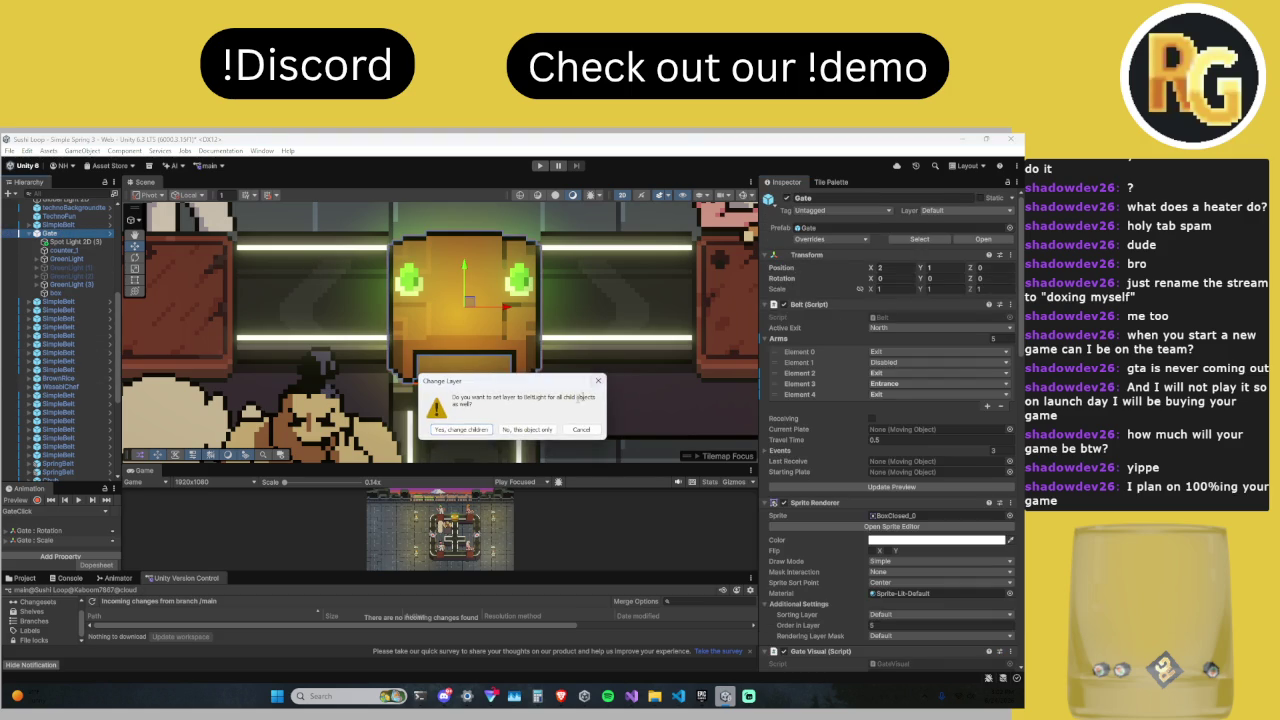
{"action": "left_click", "coordinate": [465, 430]}
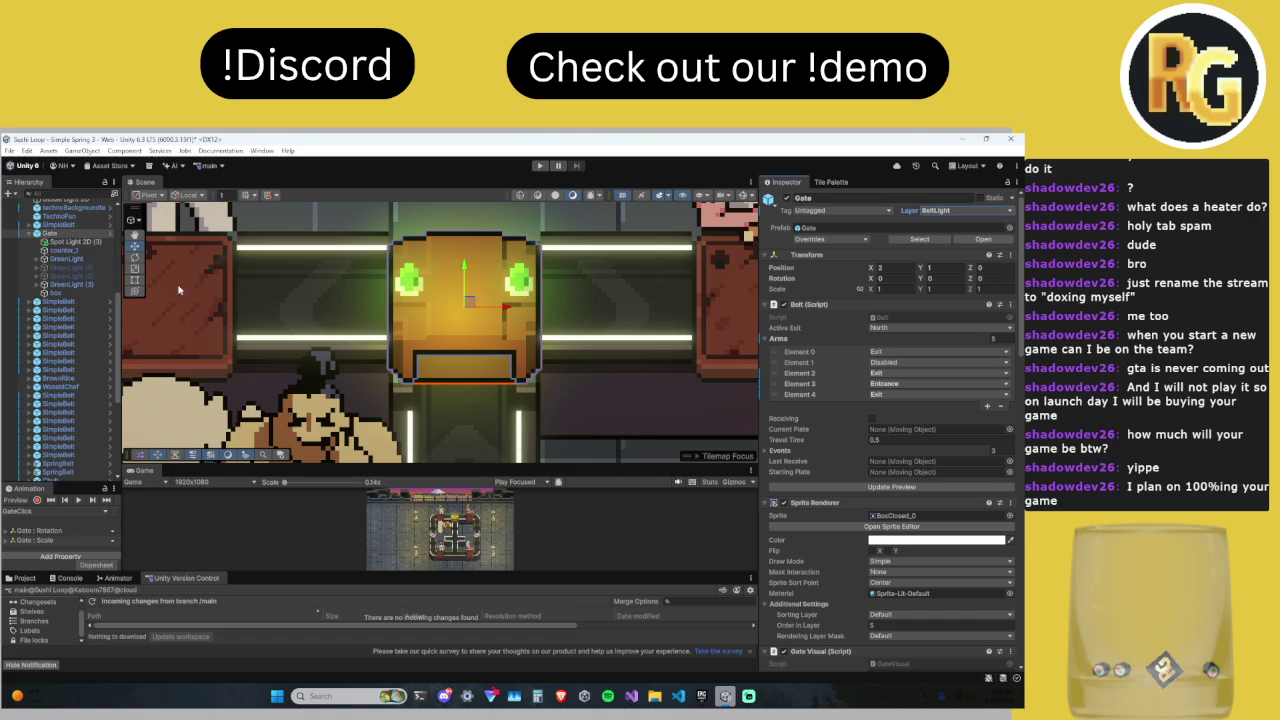
Step: Move GreenLight and GreenLight (3) from BeltLight to the Default layer
{"action": "left_click", "coordinate": [81, 261]}
{"action": "left_click", "coordinate": [958, 212]}
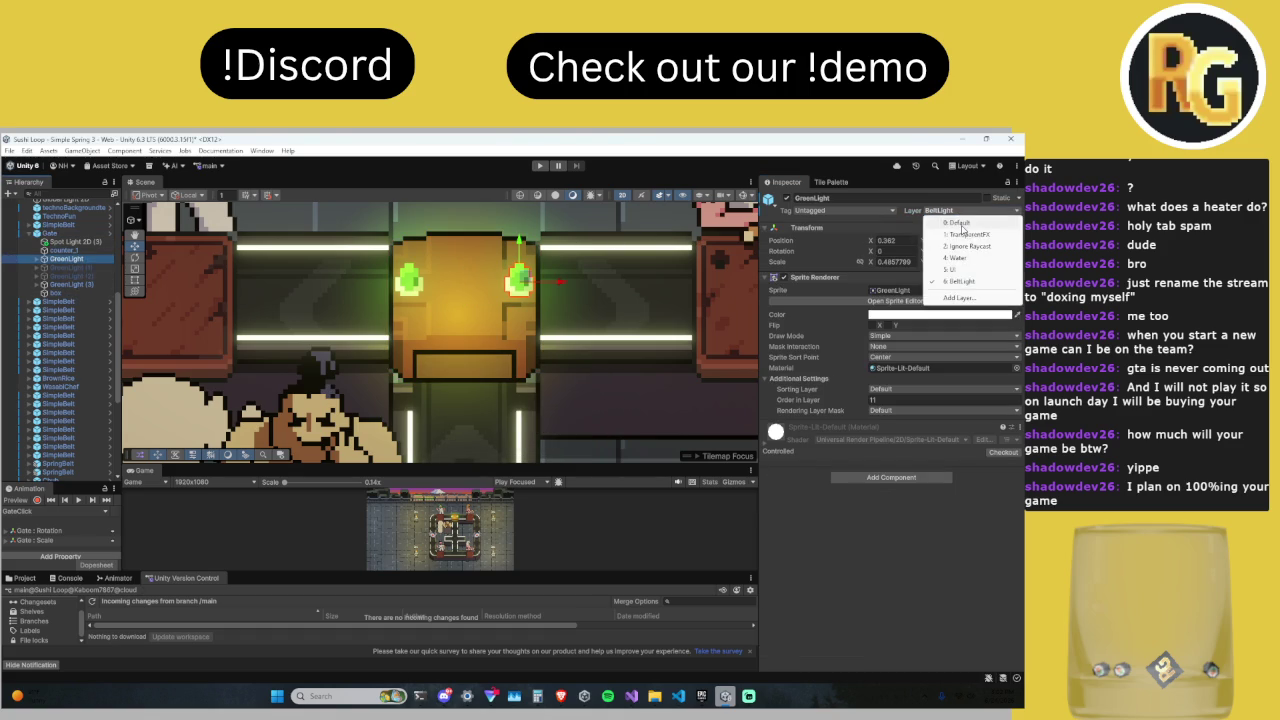
{"action": "left_click", "coordinate": [962, 226]}
{"action": "left_click", "coordinate": [462, 431]}
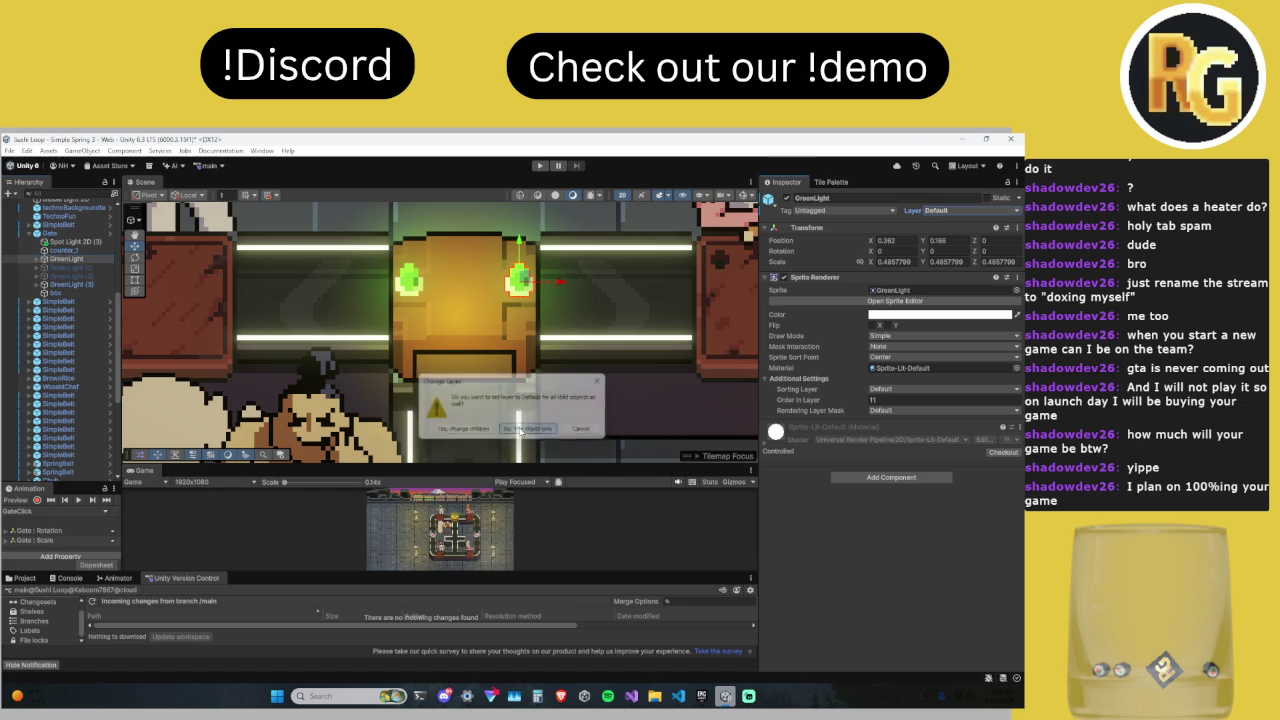
{"action": "left_click", "coordinate": [406, 292]}
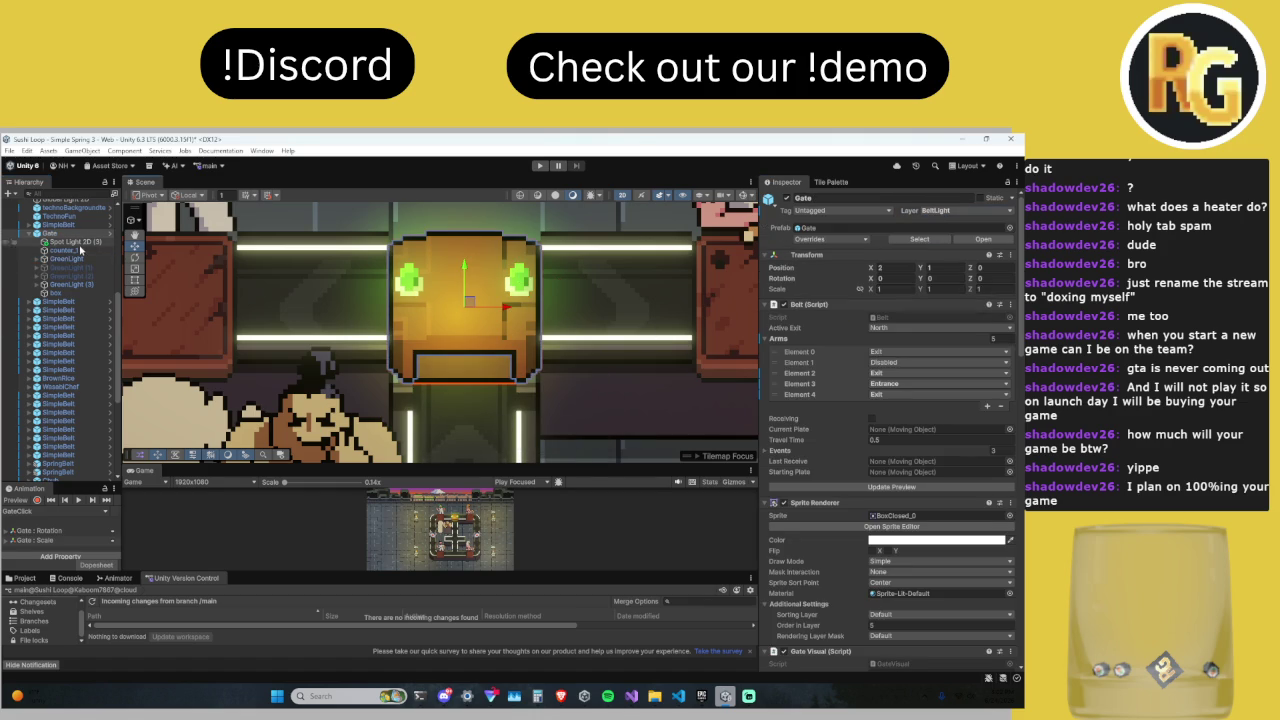
{"action": "left_click", "coordinate": [406, 290]}
{"action": "left_click", "coordinate": [935, 212]}
{"action": "left_click", "coordinate": [955, 224]}
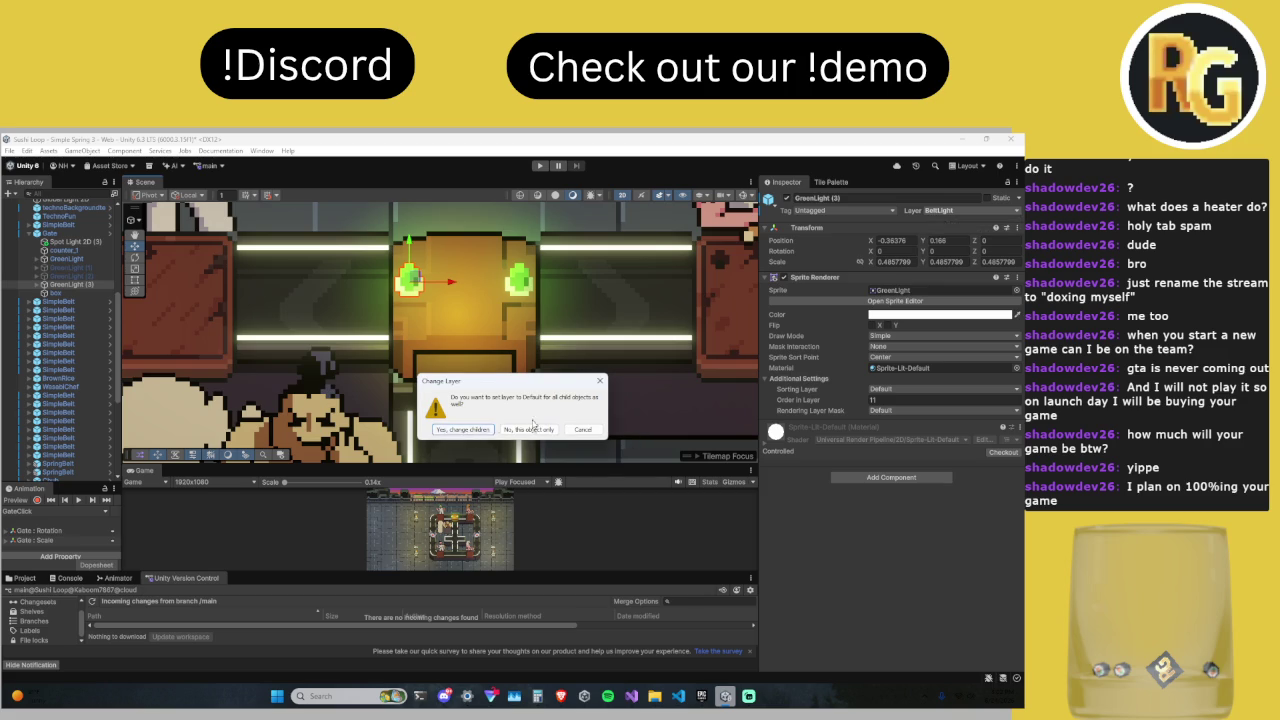
{"action": "left_click", "coordinate": [529, 429]}
{"action": "left_click", "coordinate": [940, 210]}
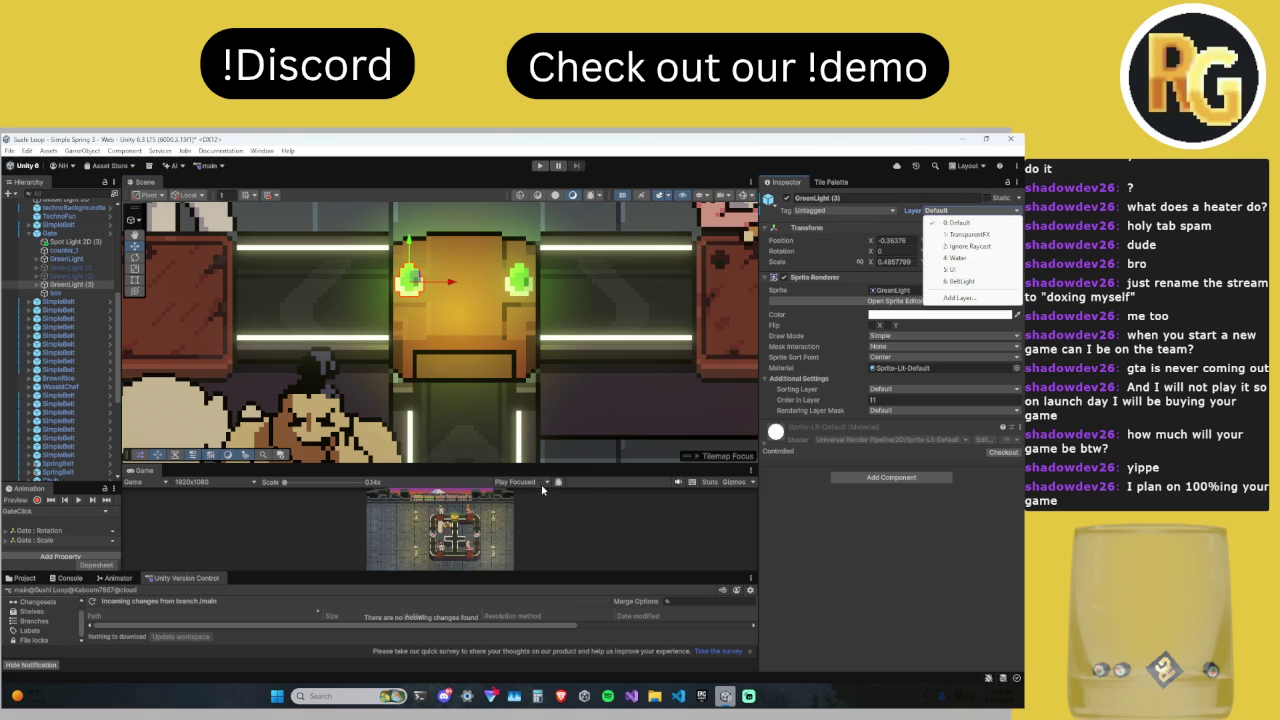
Step: Enlarge the game preview and move the Gate's box child to Default
{"action": "mouse_move", "coordinate": [537, 463]}
{"action": "left_mouse_down"}
{"action": "mouse_move", "coordinate": [581, 250]}
{"action": "mouse_move", "coordinate": [565, 411]}
{"action": "left_mouse_up"}
{"action": "left_click", "coordinate": [55, 292]}
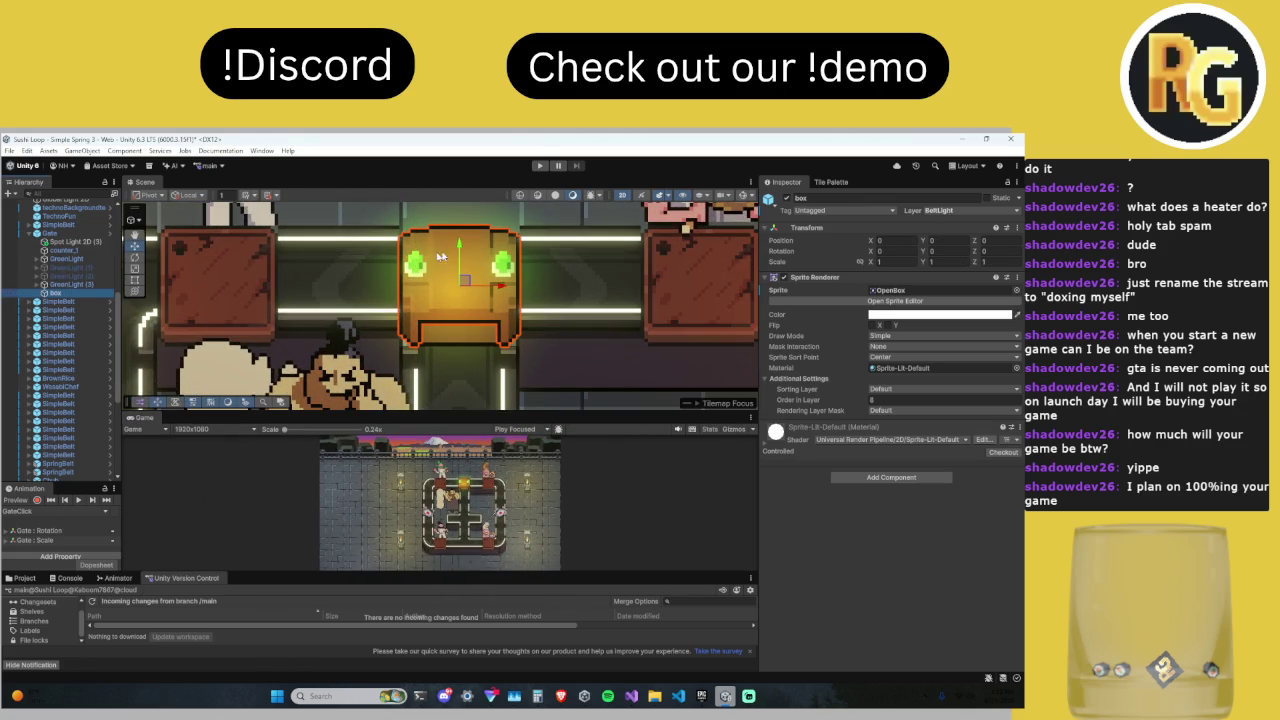
{"action": "left_click", "coordinate": [952, 212]}
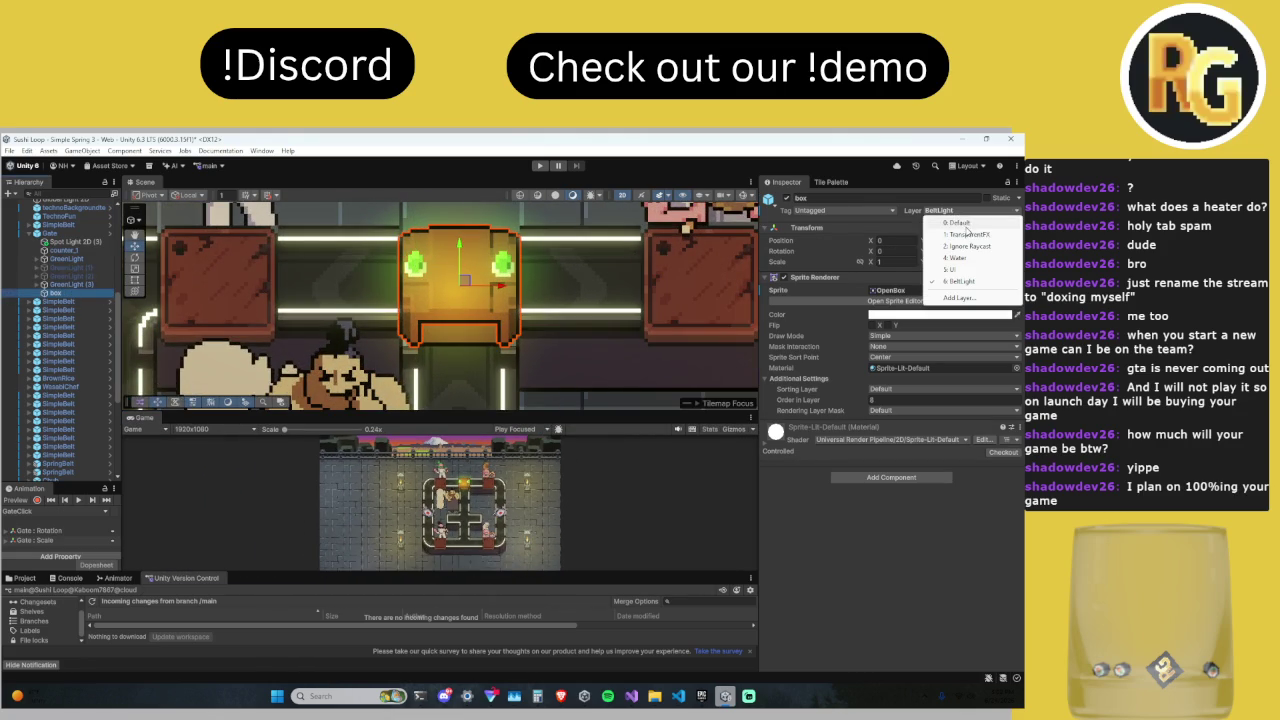
{"action": "left_click", "coordinate": [962, 223]}
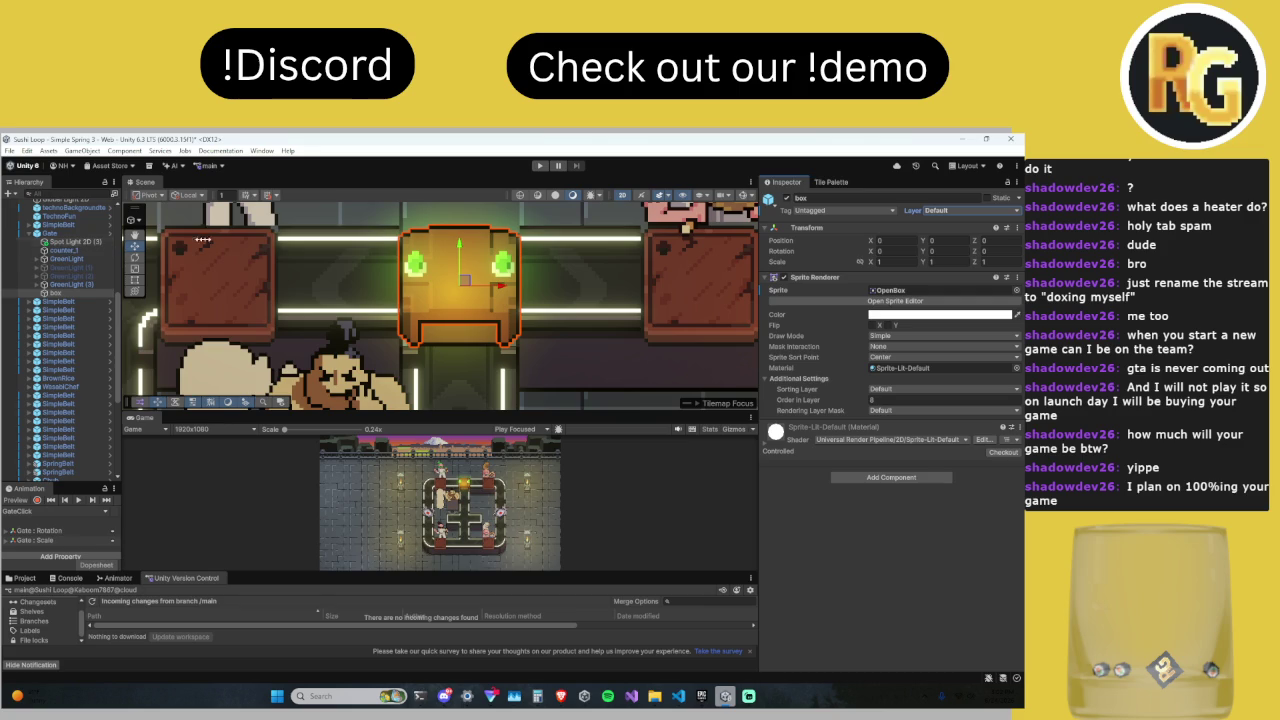
{"action": "left_click", "coordinate": [990, 219]}
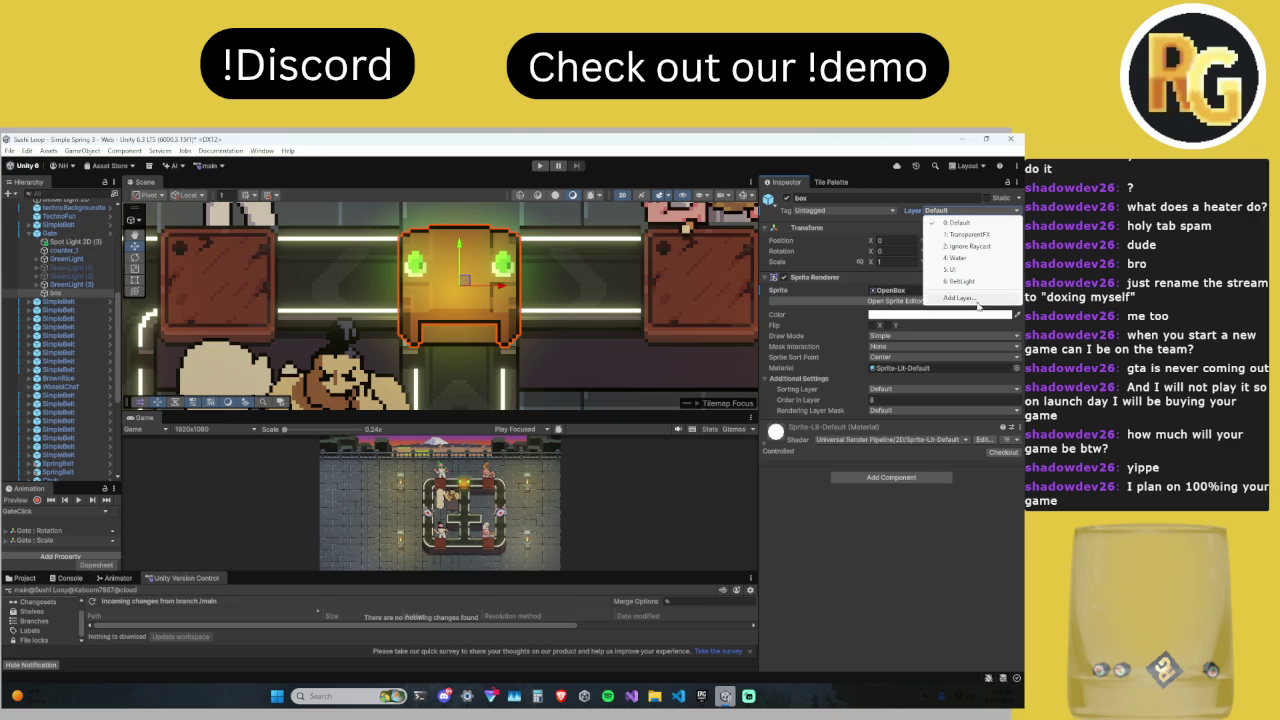
Step: Add a new user layer 7 named Gate
{"action": "left_click", "coordinate": [955, 300]}
{"action": "left_click", "coordinate": [791, 344]}
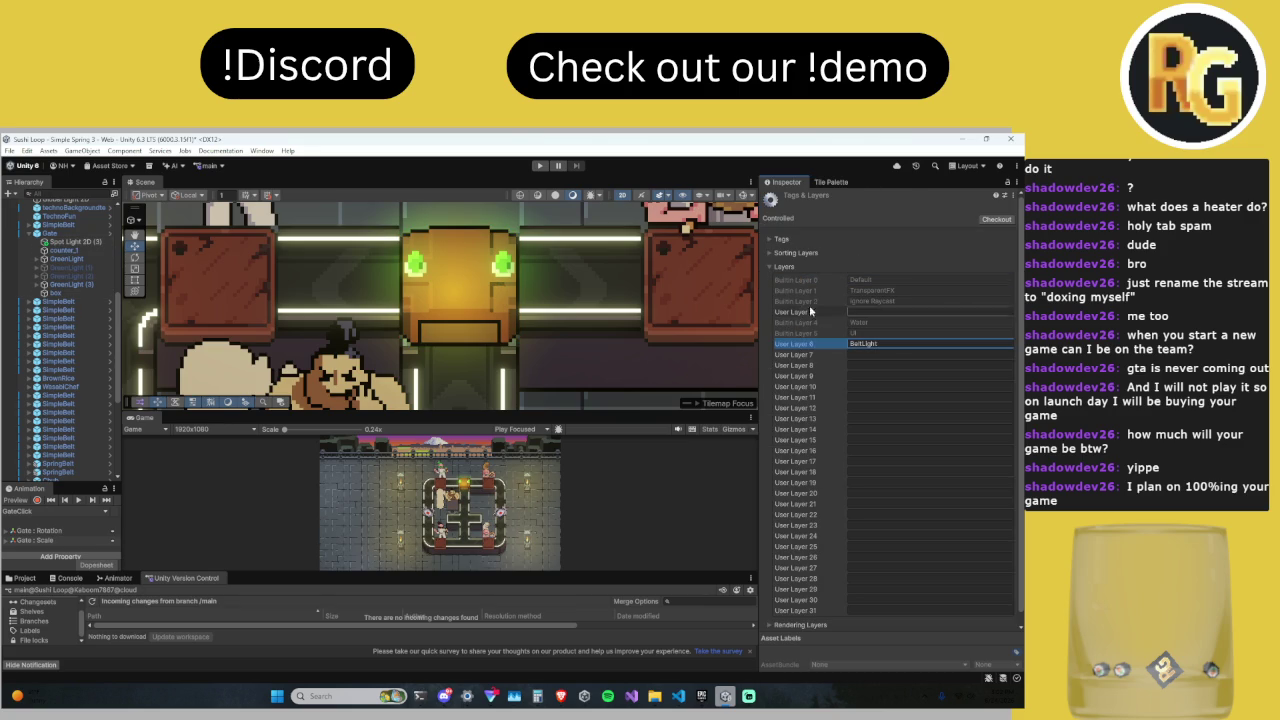
{"action": "left_click", "coordinate": [855, 324]}
{"action": "left_click", "coordinate": [865, 353]}
{"action": "type", "text": "Gate"}
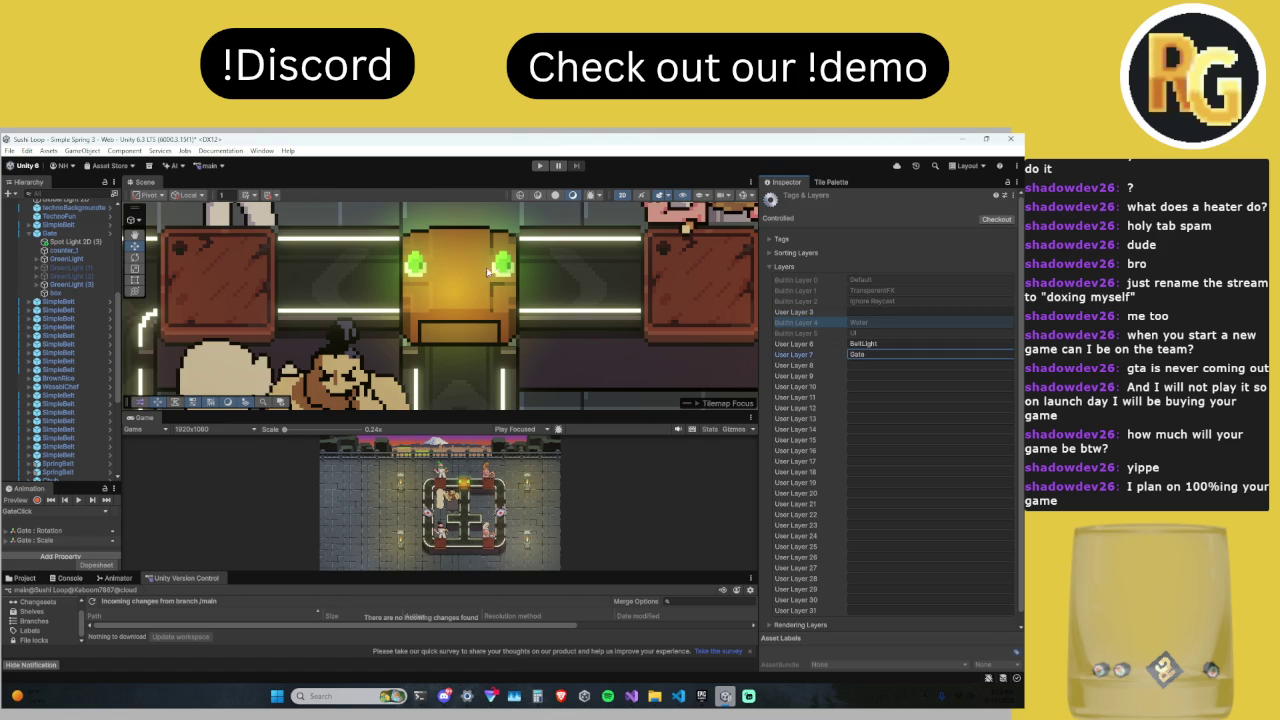
Step: Put the Gate object and GreenLight on the Gate layer, objects only
{"action": "left_click", "coordinate": [487, 278]}
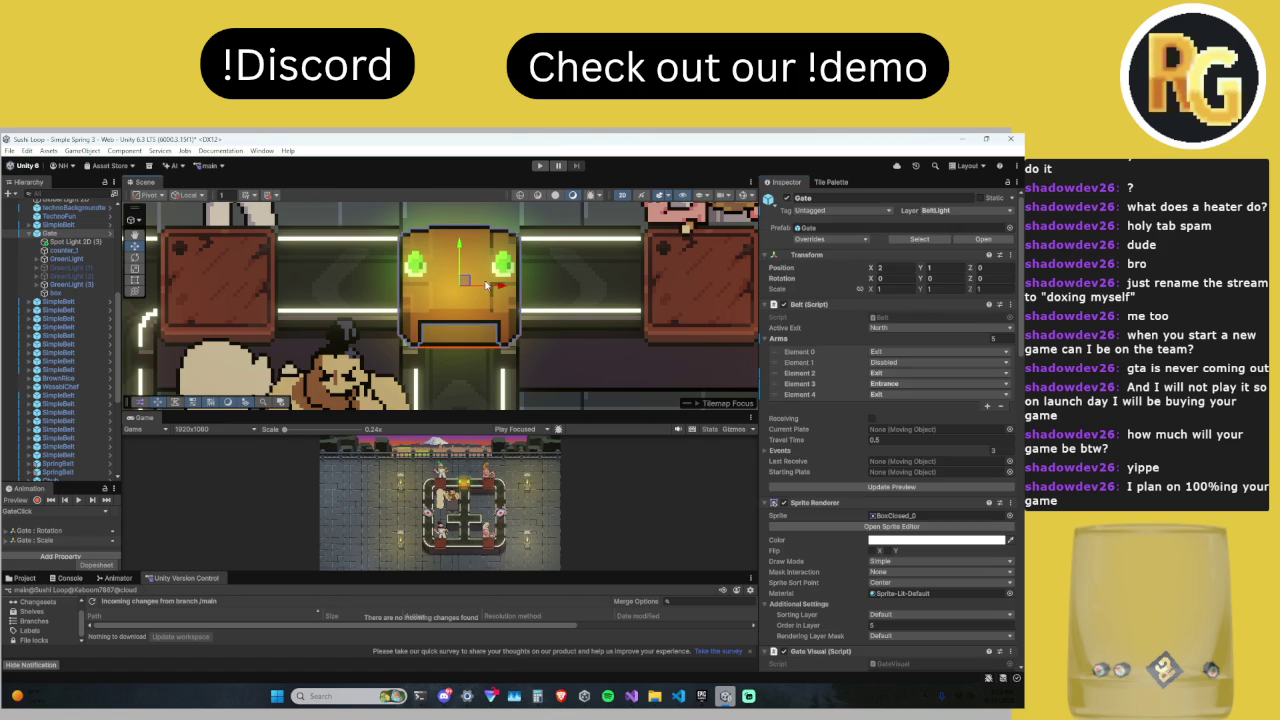
{"action": "left_click", "coordinate": [975, 211]}
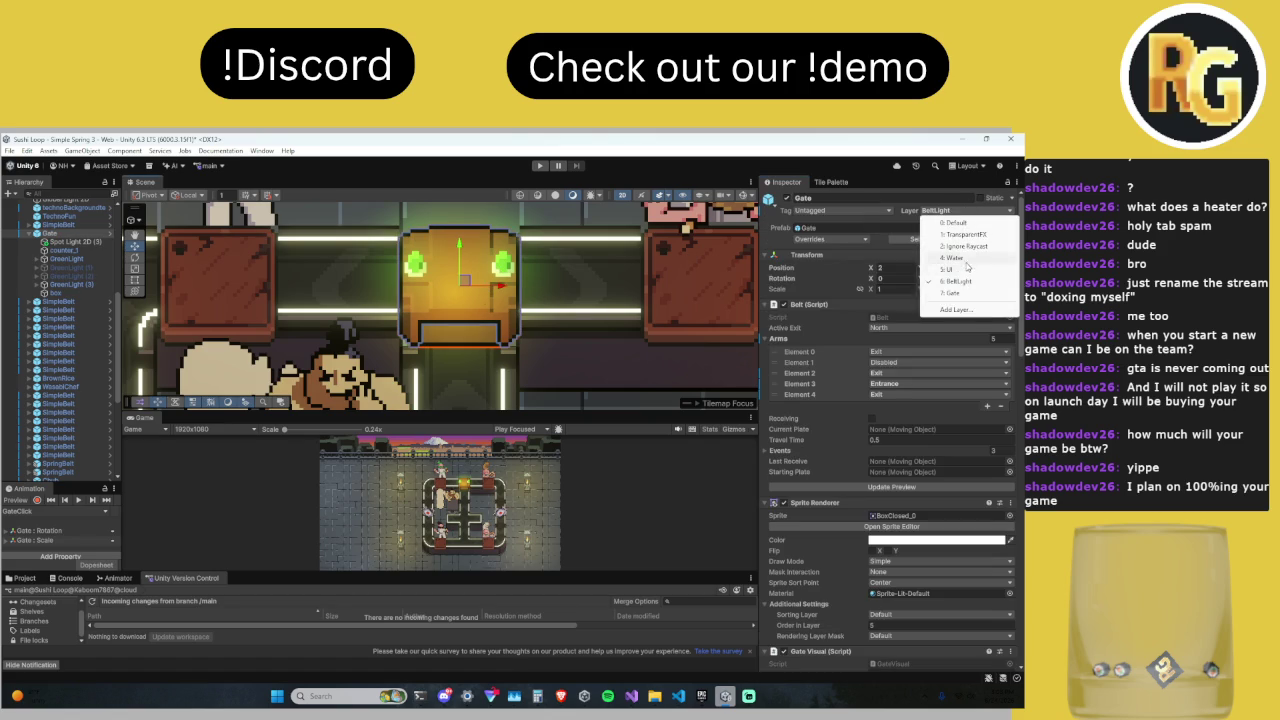
{"action": "left_click", "coordinate": [952, 293]}
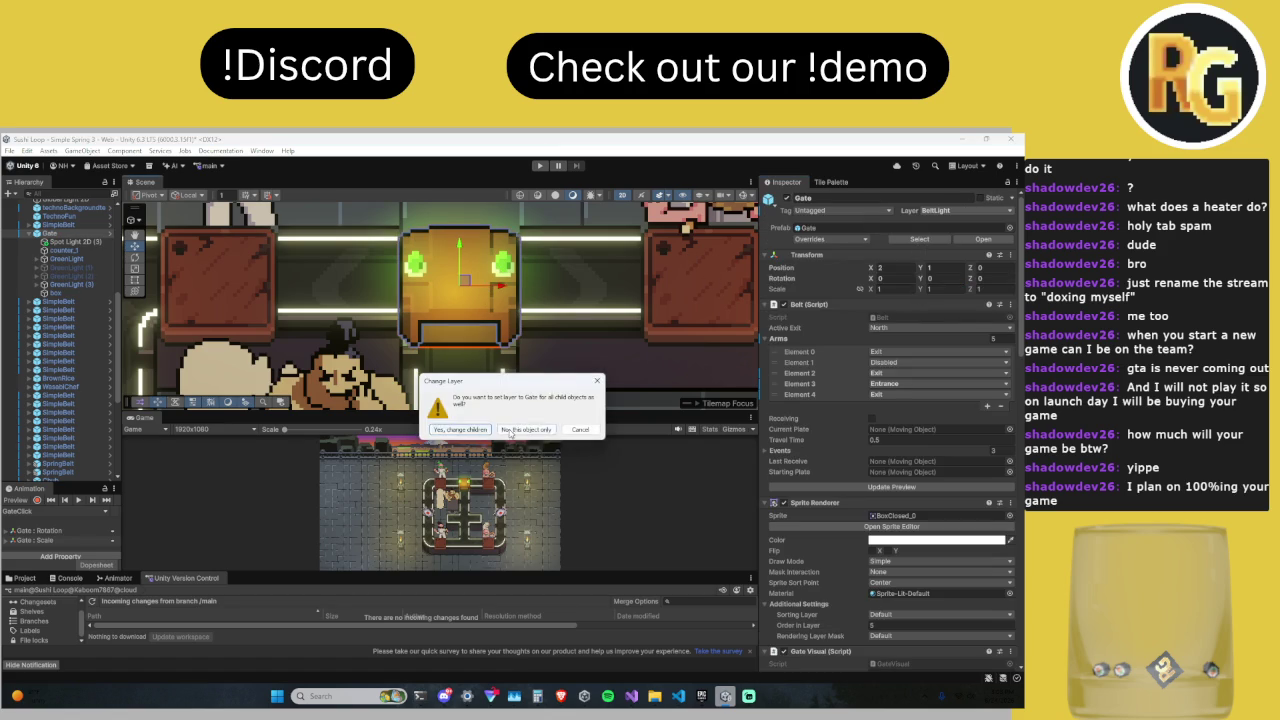
{"action": "left_click", "coordinate": [460, 430]}
{"action": "left_click", "coordinate": [501, 275]}
{"action": "left_click", "coordinate": [970, 211]}
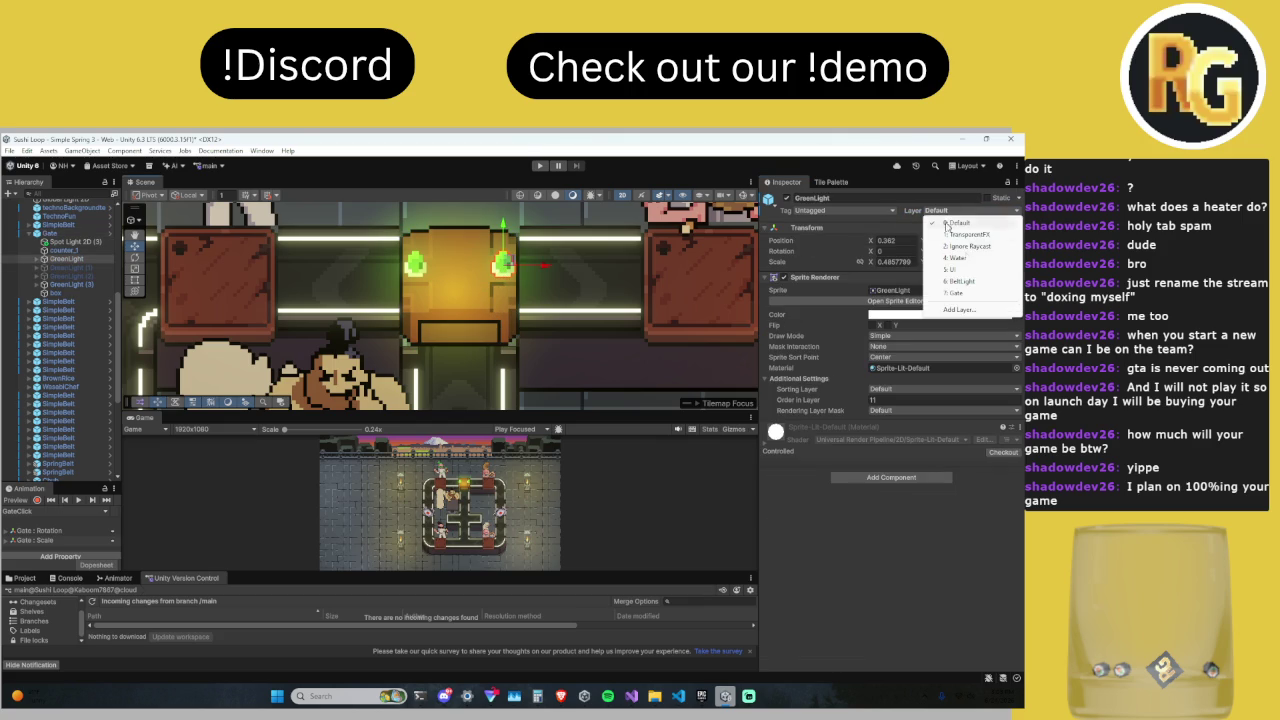
{"action": "left_click", "coordinate": [955, 293]}
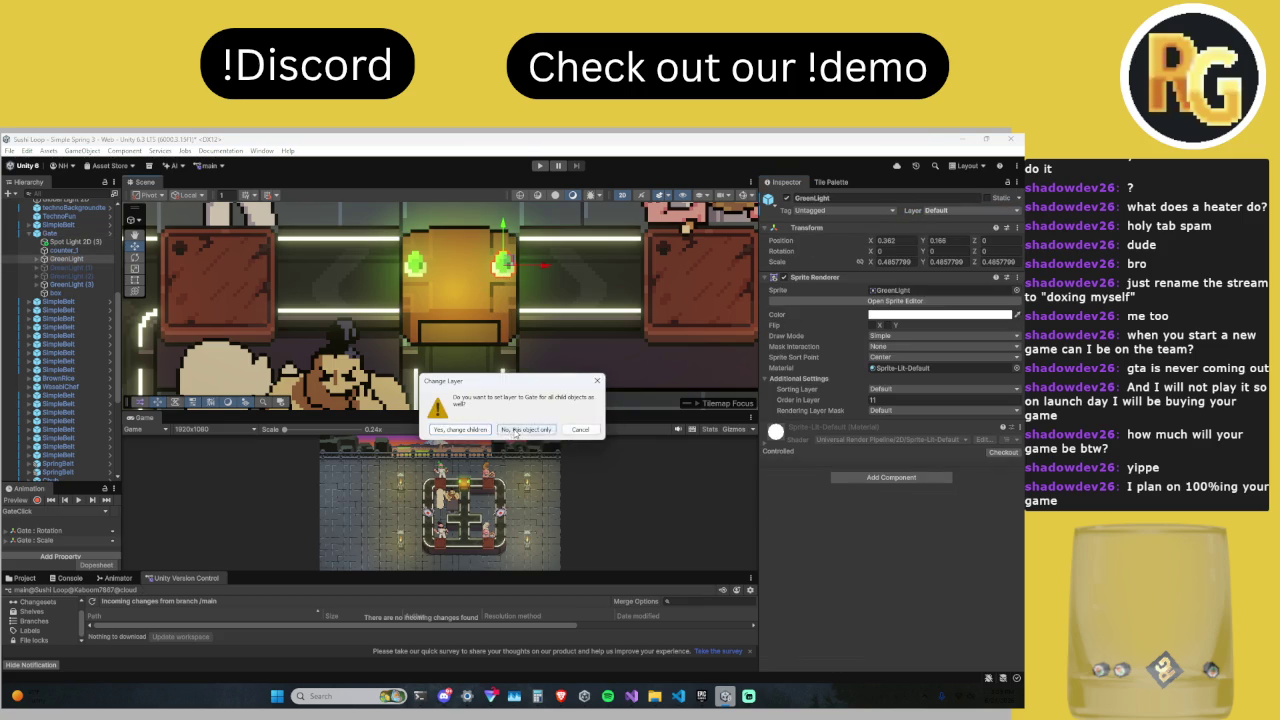
{"action": "left_click", "coordinate": [527, 432]}
Step: Put GreenLight (3) alone on the Gate layer and select its child Light 2D (1)
{"action": "left_click", "coordinate": [456, 271]}
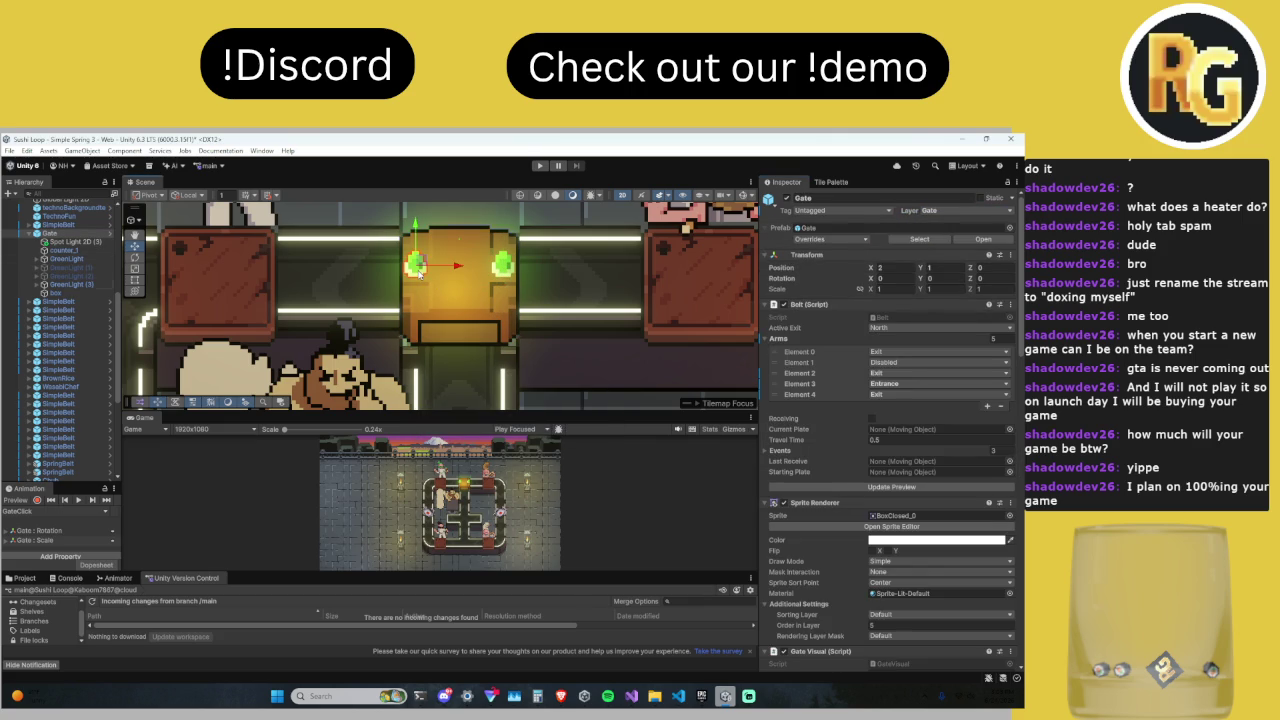
{"action": "left_click", "coordinate": [420, 276]}
{"action": "left_click", "coordinate": [942, 215]}
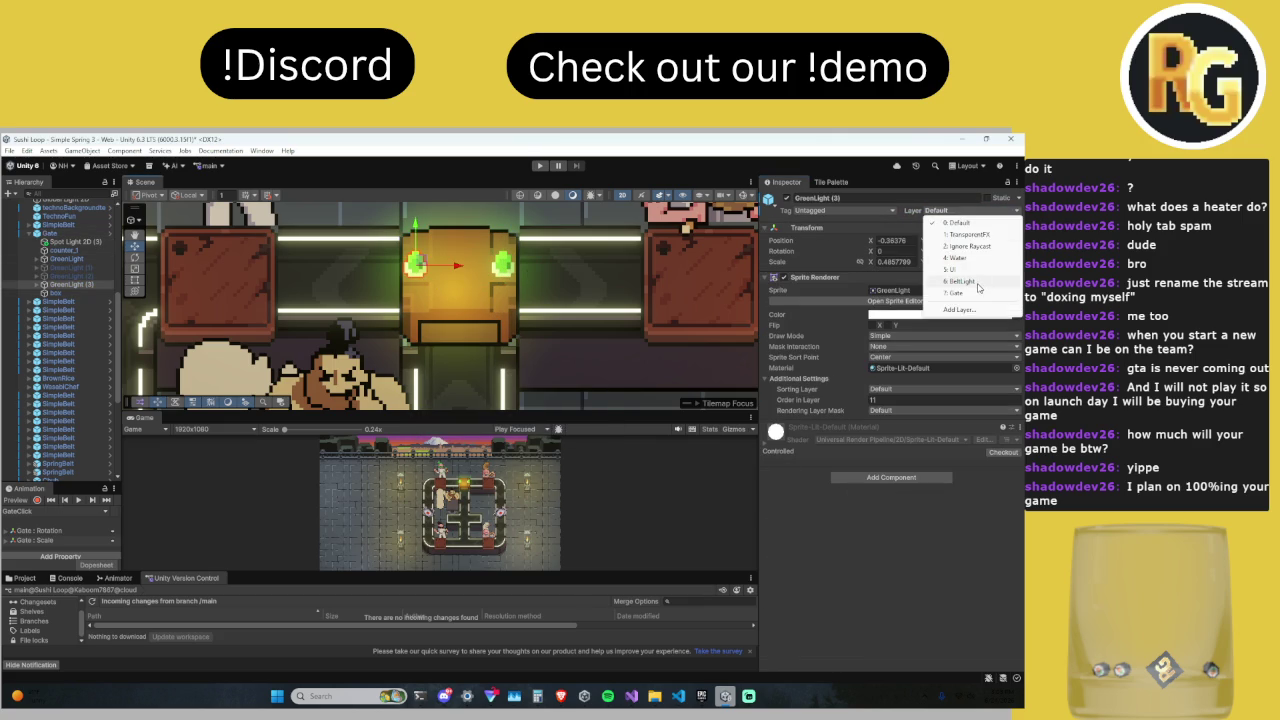
{"action": "left_click", "coordinate": [955, 287]}
{"action": "left_click", "coordinate": [594, 432]}
{"action": "left_click", "coordinate": [942, 211]}
{"action": "left_click", "coordinate": [958, 295]}
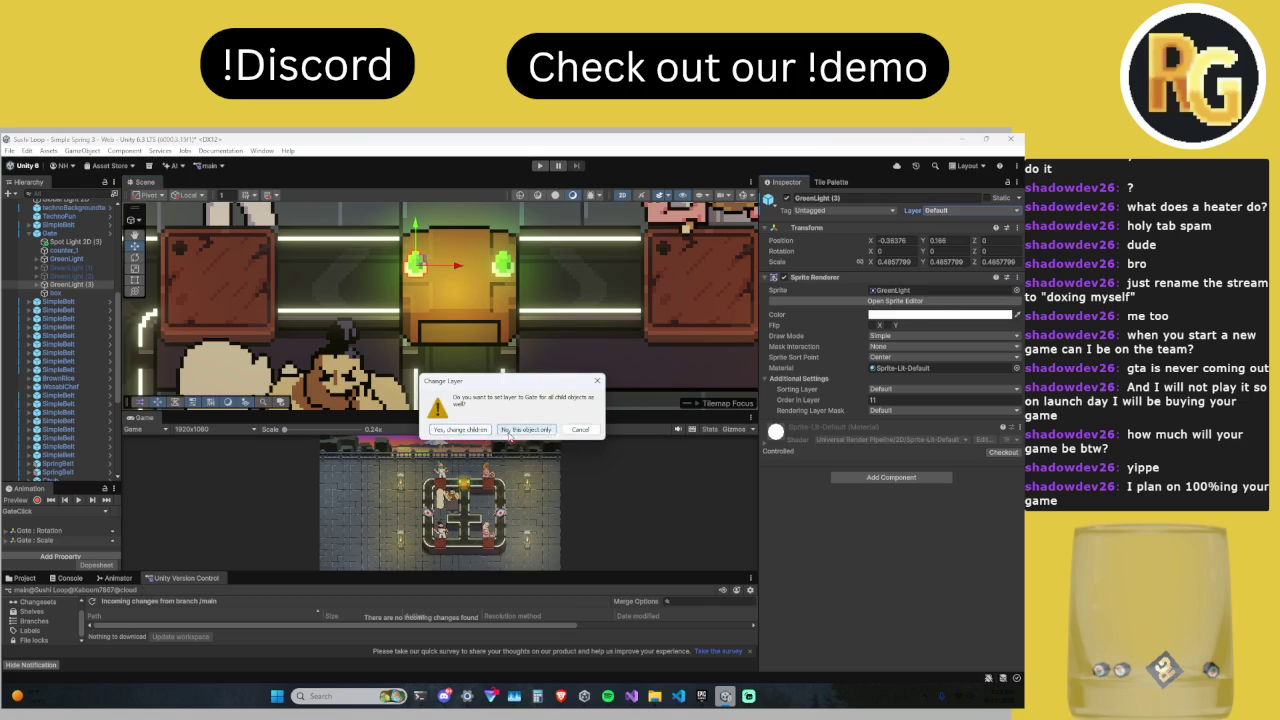
{"action": "left_click", "coordinate": [512, 430]}
{"action": "left_click", "coordinate": [36, 284]}
{"action": "left_click", "coordinate": [75, 292]}
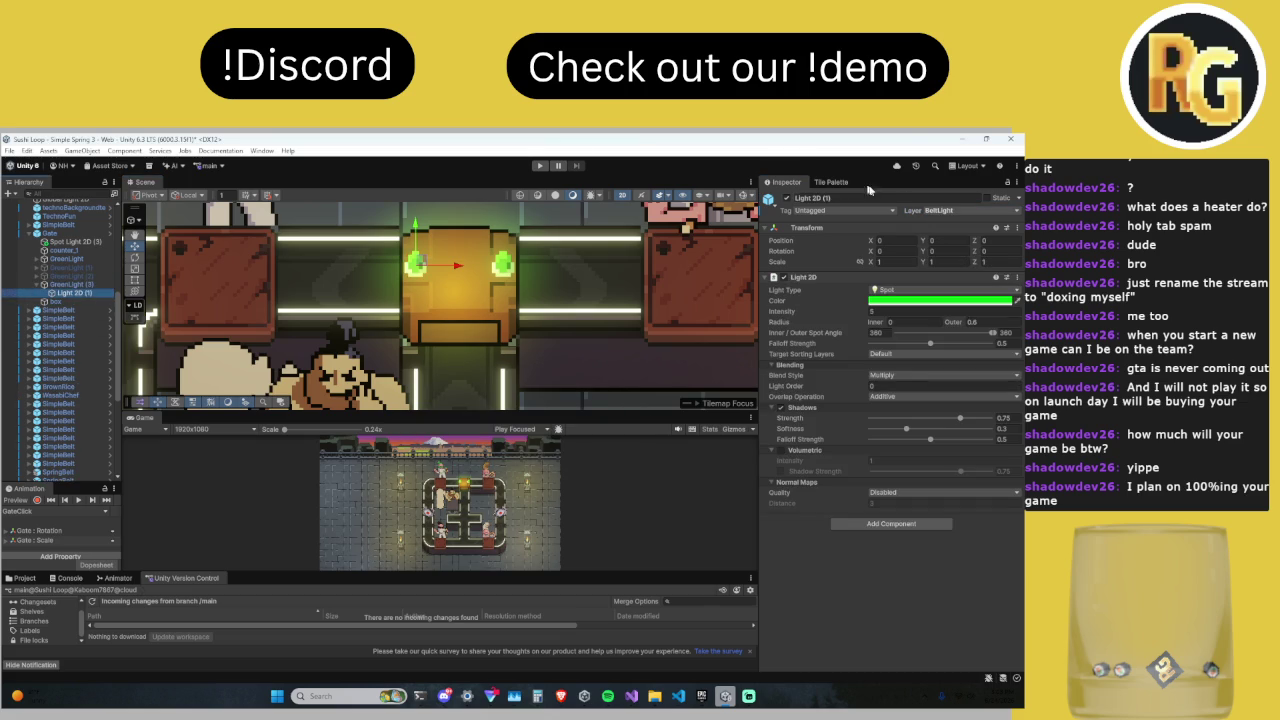
Step: Move Light 2D (1) to the Gate layer and check GreenLight's layer
{"action": "left_click", "coordinate": [942, 211]}
{"action": "left_click", "coordinate": [958, 295]}
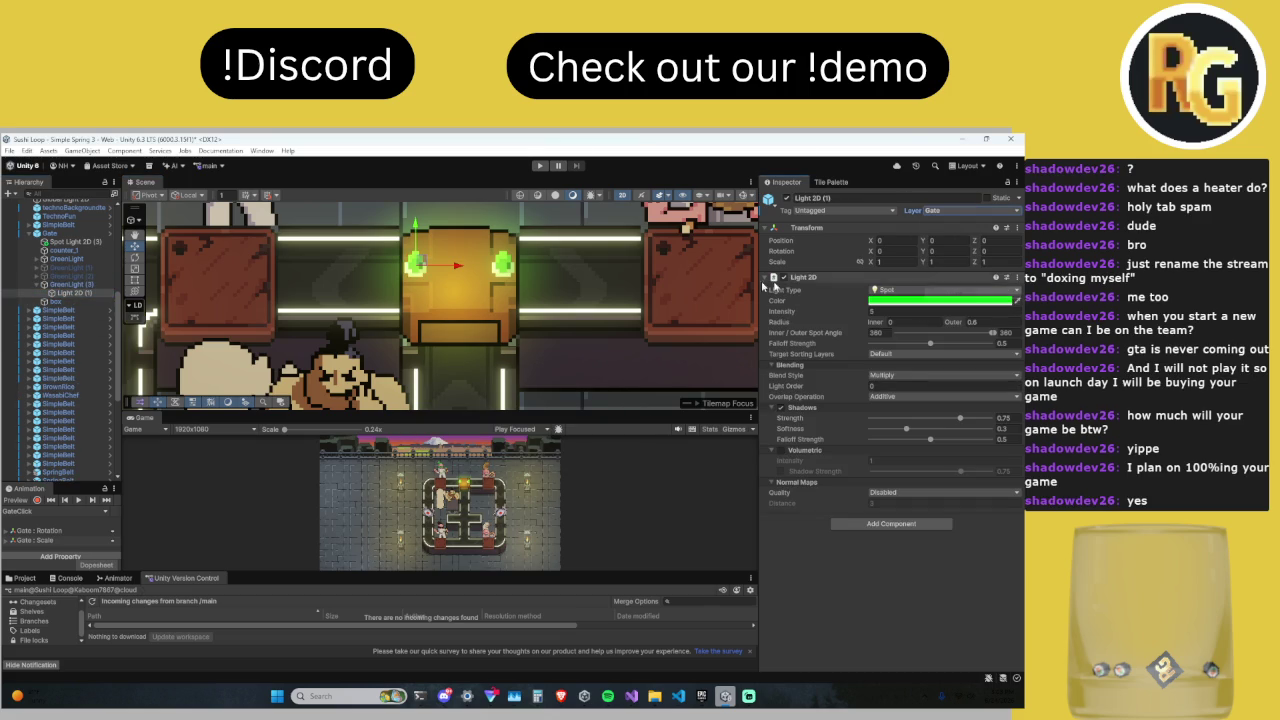
{"action": "left_click", "coordinate": [508, 270]}
{"action": "left_click", "coordinate": [508, 270]}
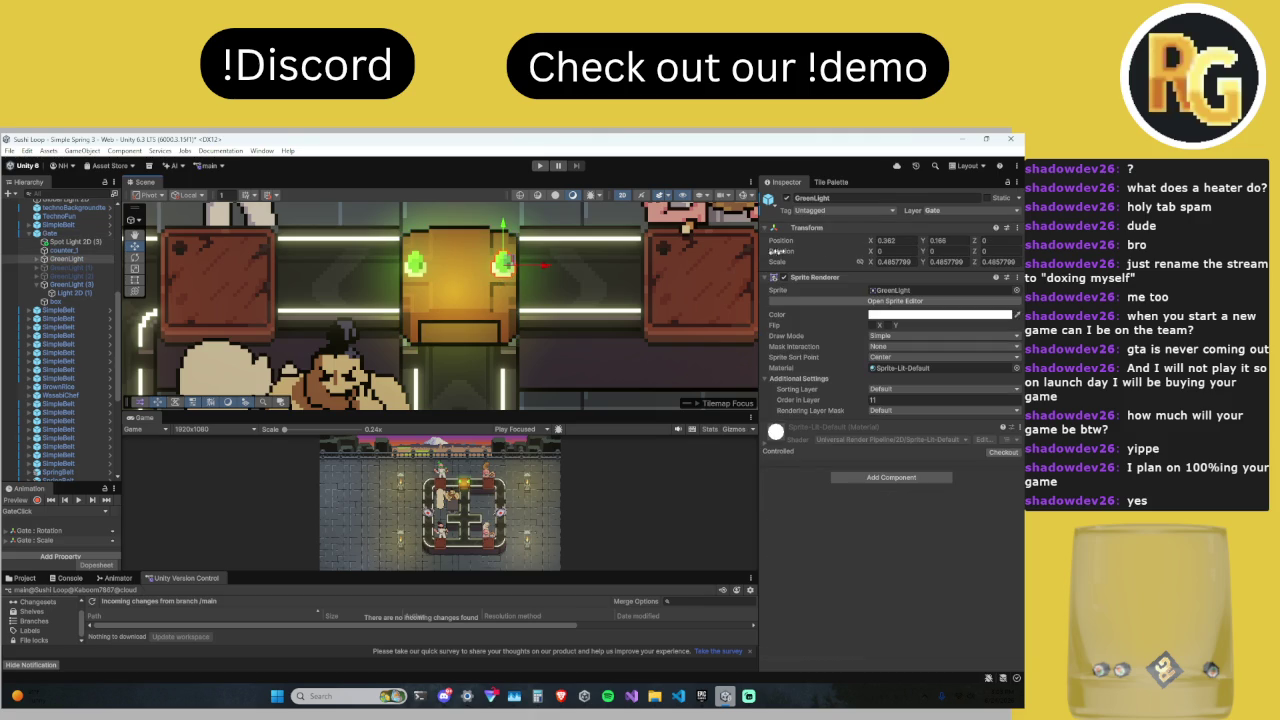
{"action": "left_click", "coordinate": [946, 210]}
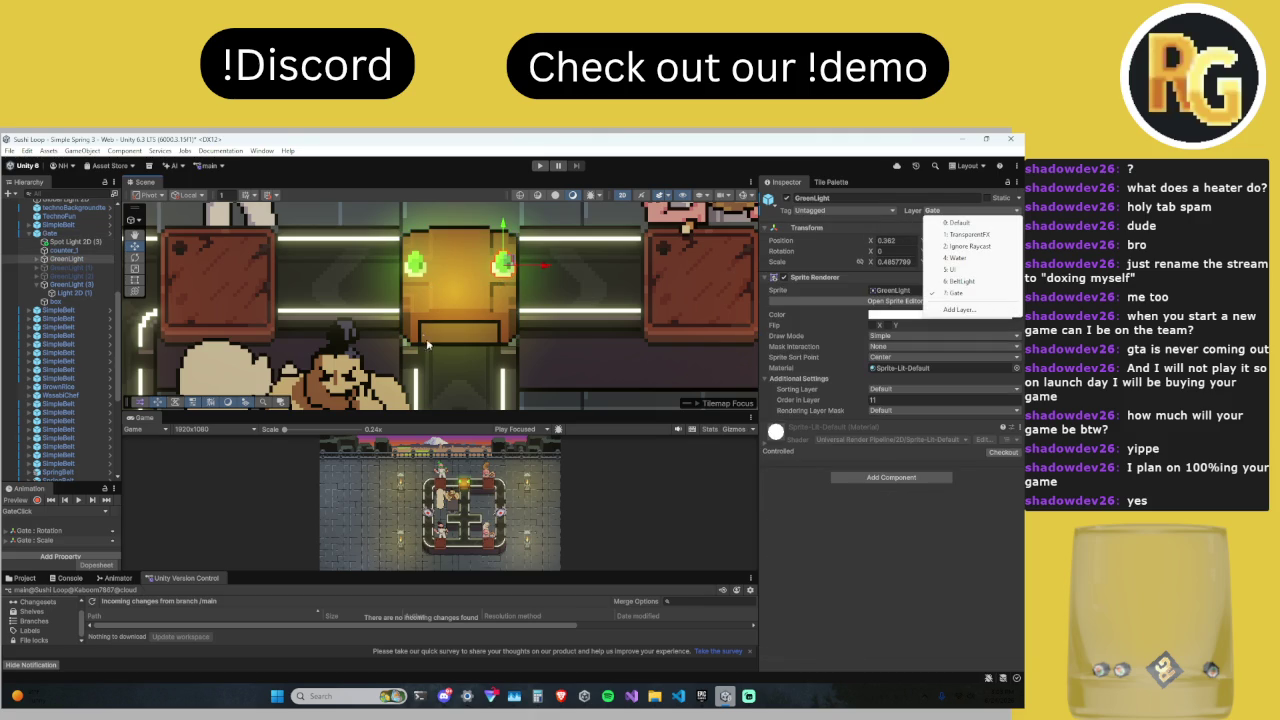
{"action": "left_click", "coordinate": [457, 349]}
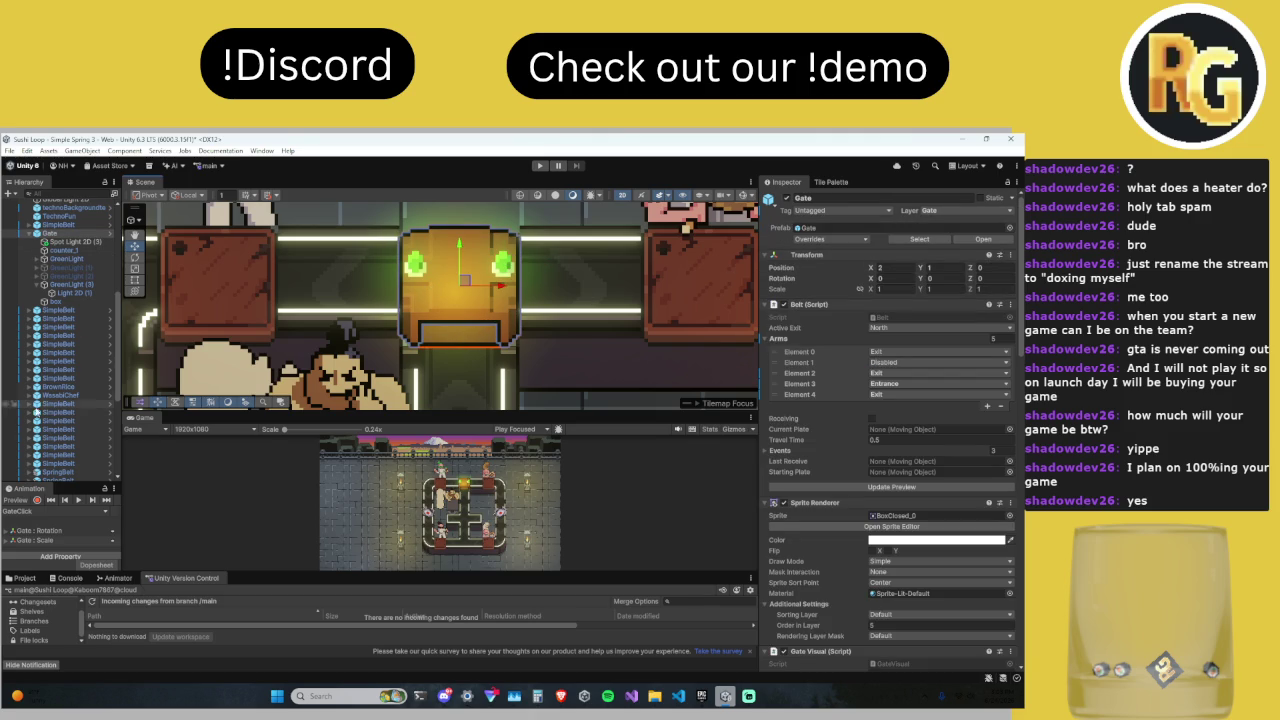
{"action": "left_click", "coordinate": [75, 292]}
Step: Enable Spot Light 2D (3), leaving it on the BeltLight layer
{"action": "left_click", "coordinate": [80, 242]}
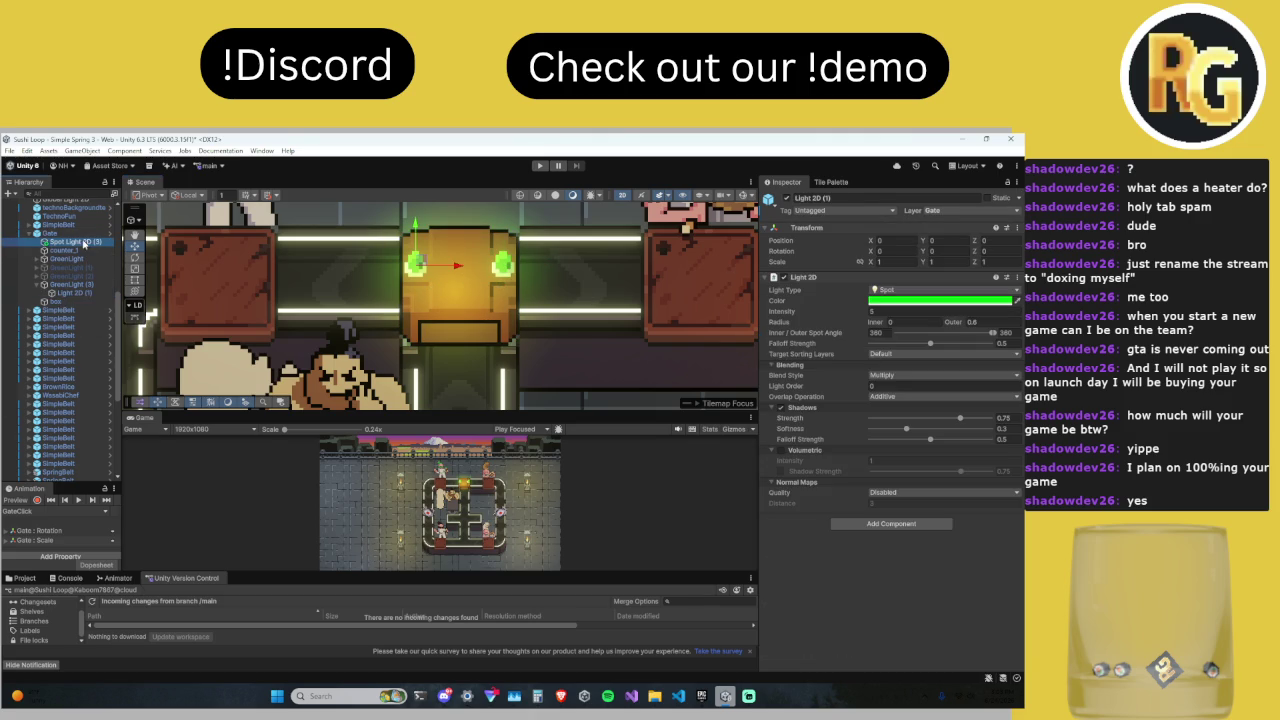
{"action": "left_click", "coordinate": [786, 198]}
{"action": "left_click", "coordinate": [993, 211]}
{"action": "left_click", "coordinate": [970, 300]}
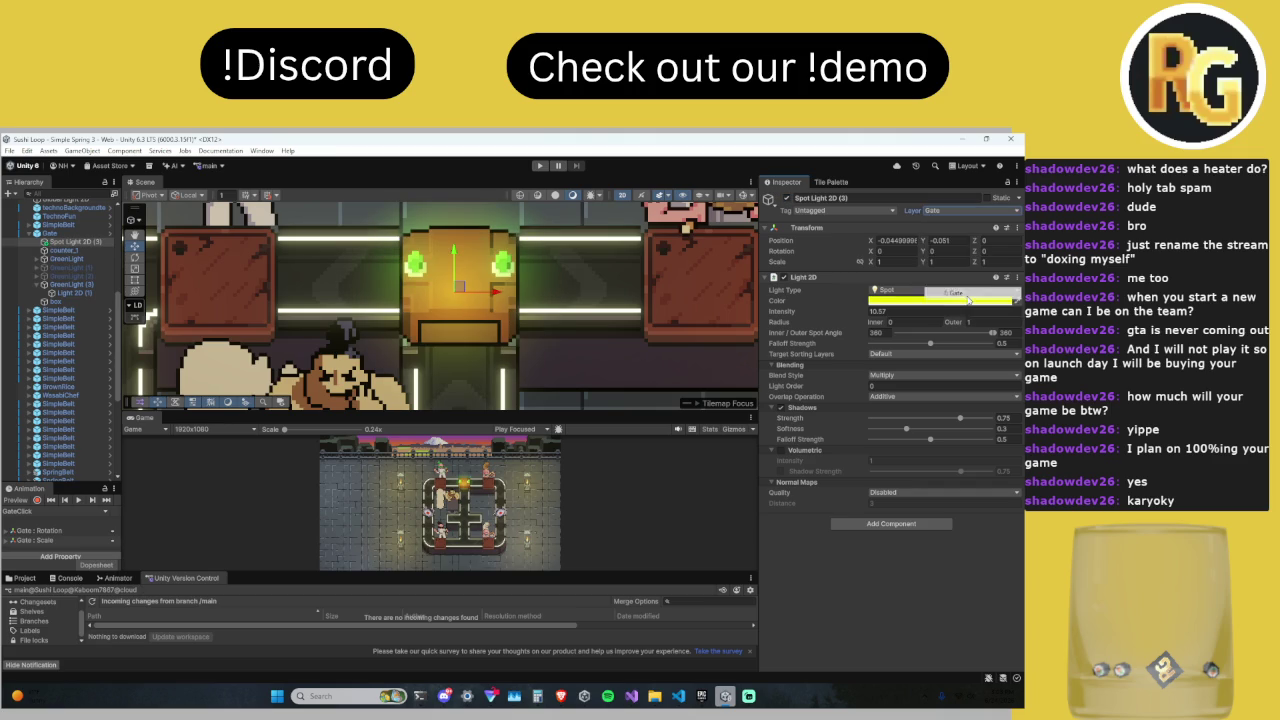
{"action": "left_click", "coordinate": [967, 219]}
{"action": "left_click", "coordinate": [970, 300]}
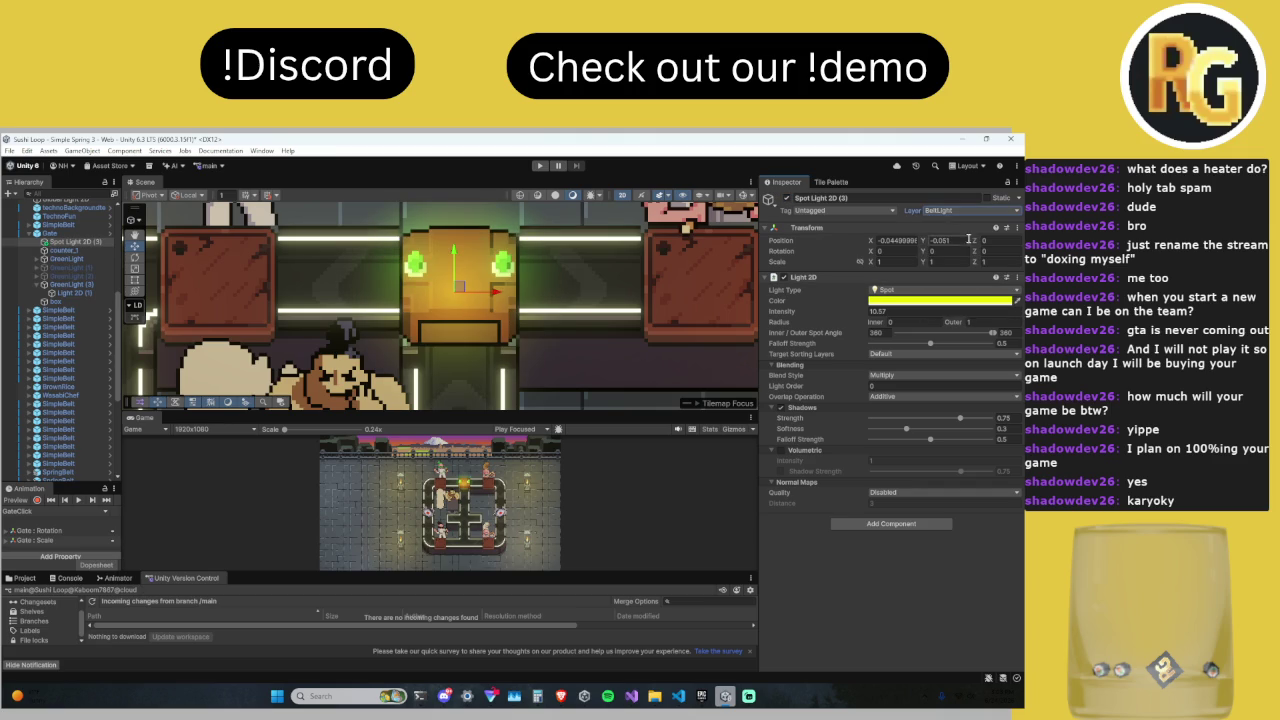
Step: Return the Gate alone to BeltLight and confirm Spot Light 2D (3) stays on BeltLight
{"action": "left_click", "coordinate": [492, 325]}
{"action": "left_click", "coordinate": [967, 211]}
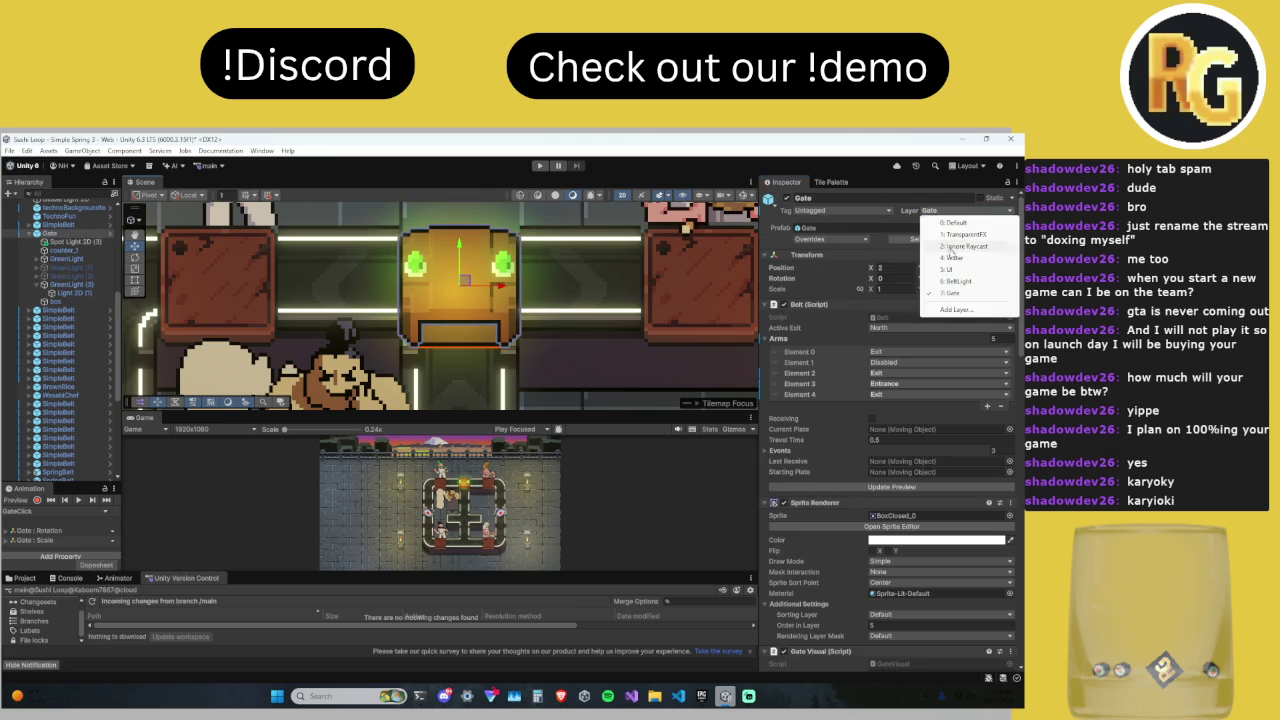
{"action": "left_click", "coordinate": [971, 284]}
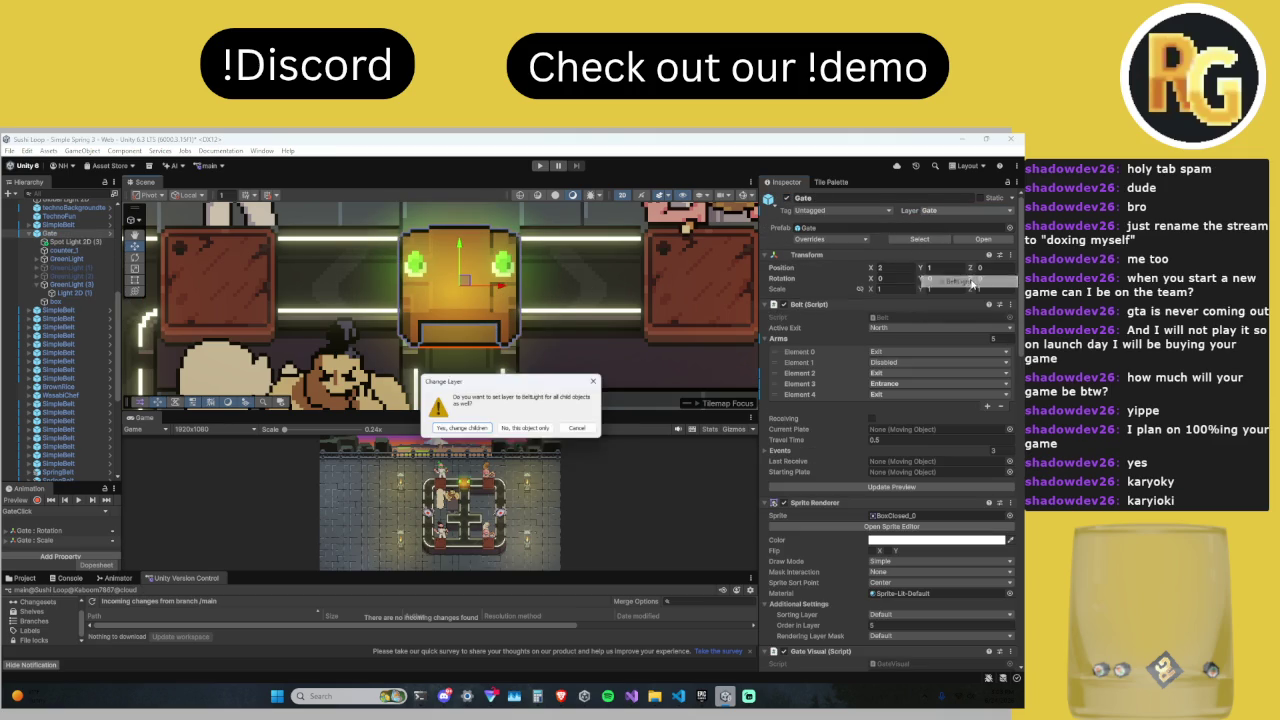
{"action": "left_click", "coordinate": [525, 428]}
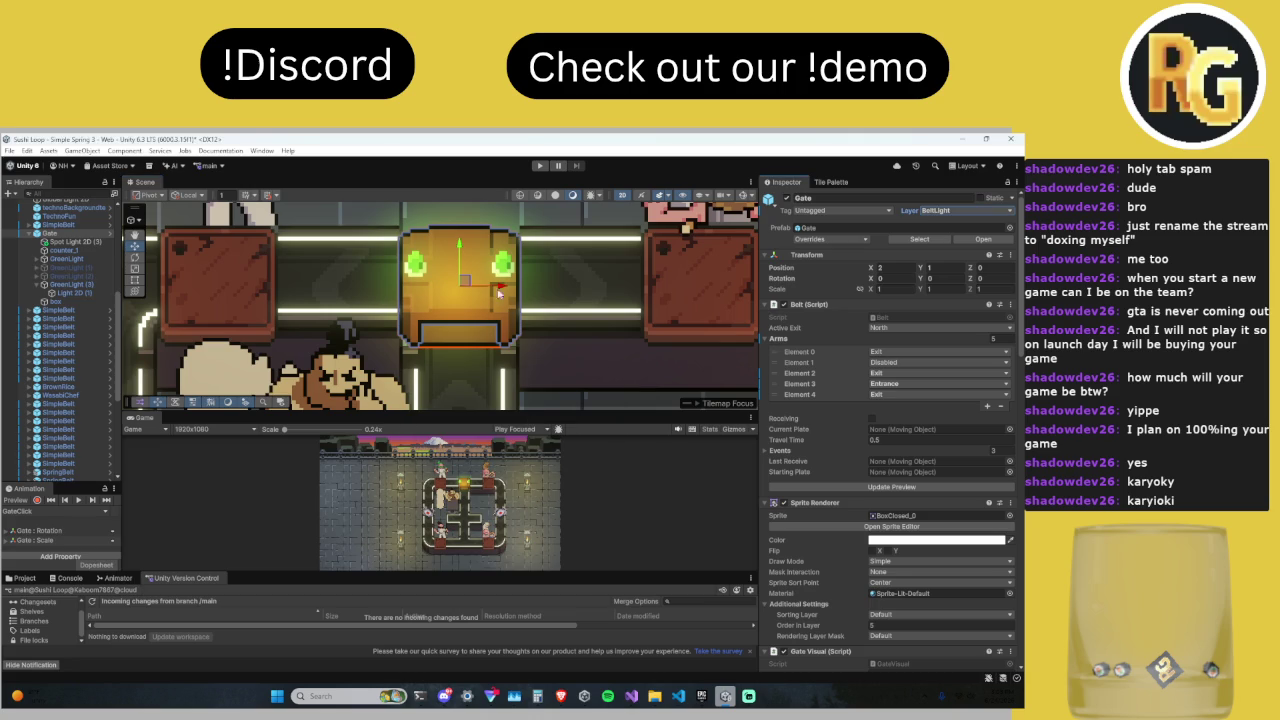
{"action": "left_click", "coordinate": [70, 241]}
{"action": "left_click", "coordinate": [945, 211]}
{"action": "left_click", "coordinate": [958, 292]}
{"action": "left_click", "coordinate": [975, 211]}
{"action": "left_click", "coordinate": [963, 284]}
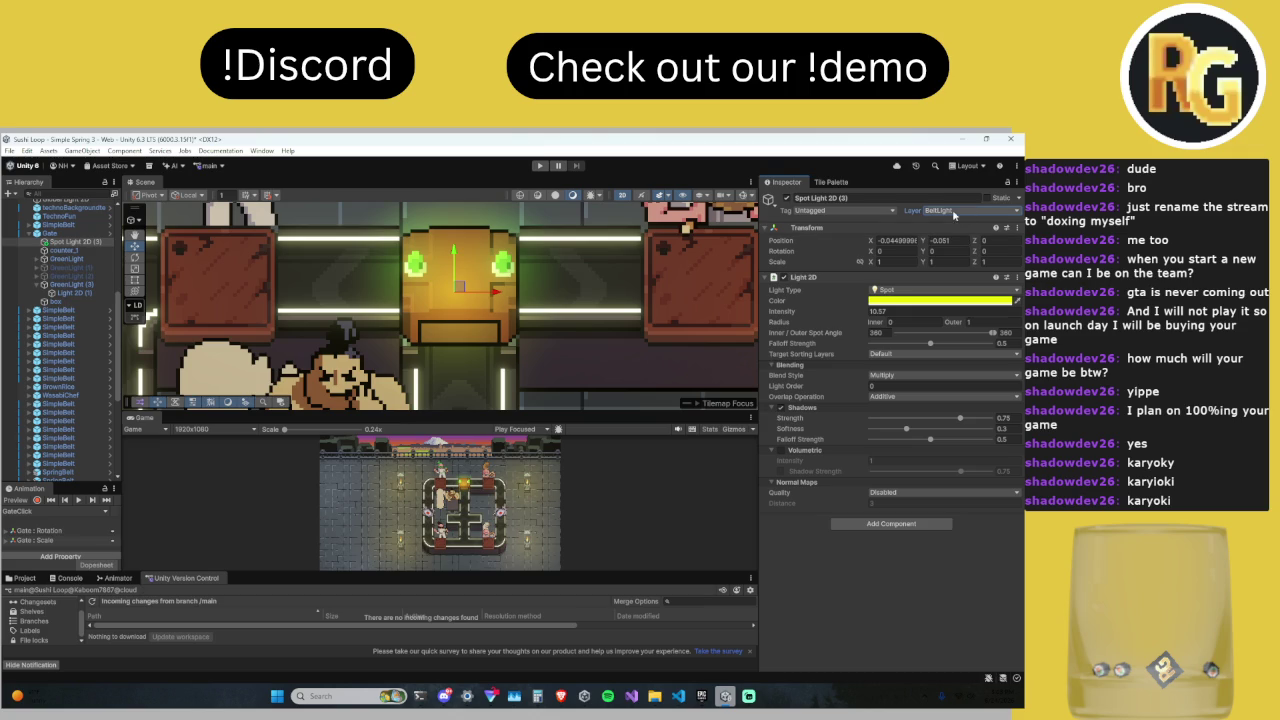
{"action": "left_click", "coordinate": [905, 357]}
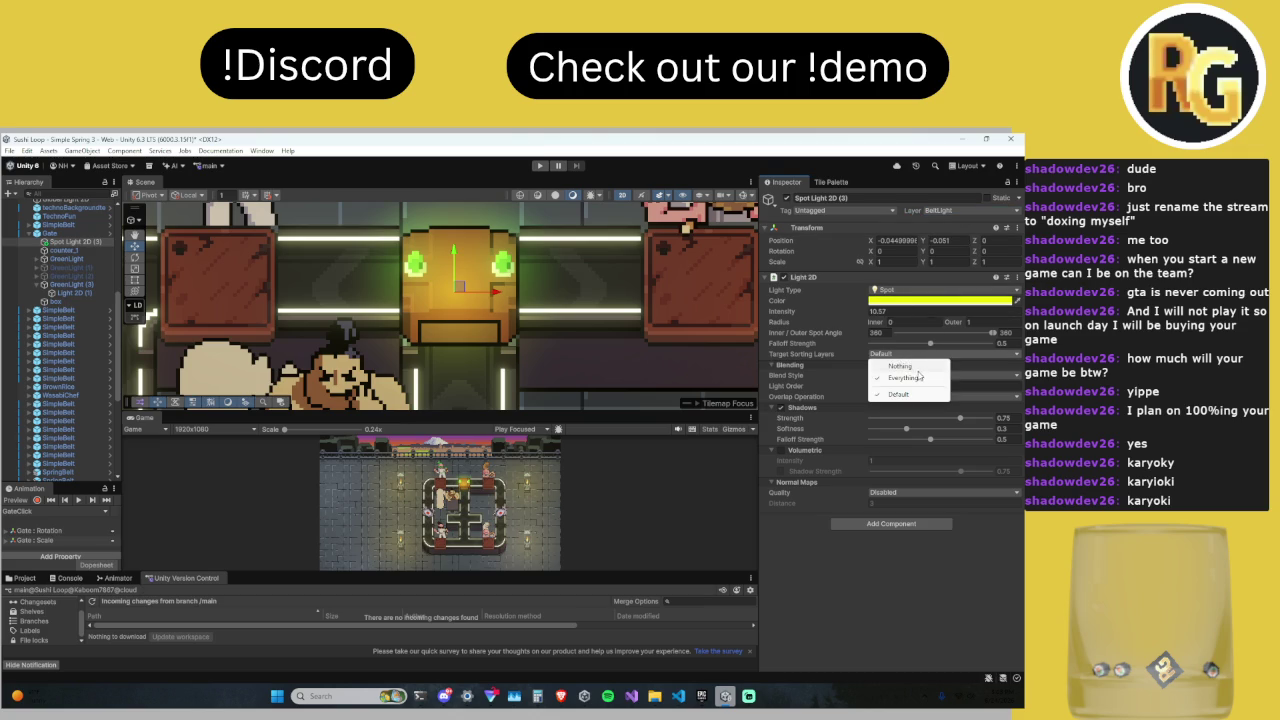
{"action": "left_click", "coordinate": [940, 366]}
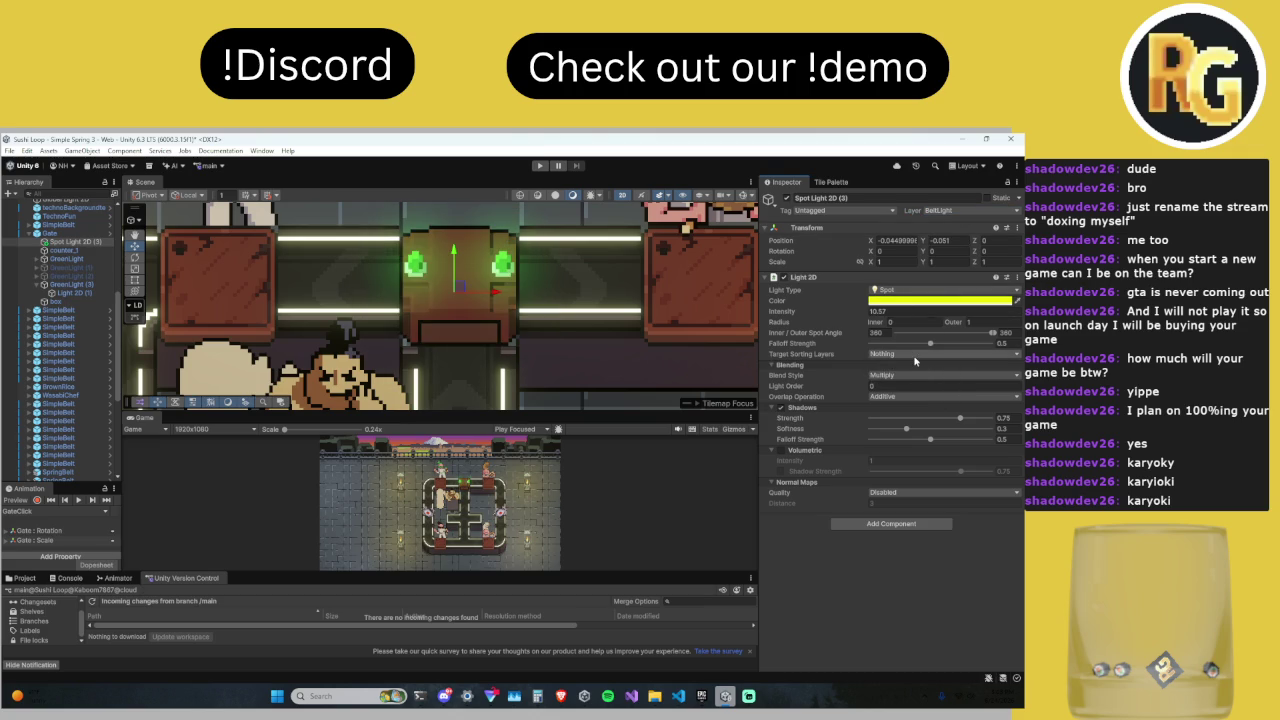
{"action": "left_click", "coordinate": [914, 357]}
{"action": "left_click", "coordinate": [905, 383]}
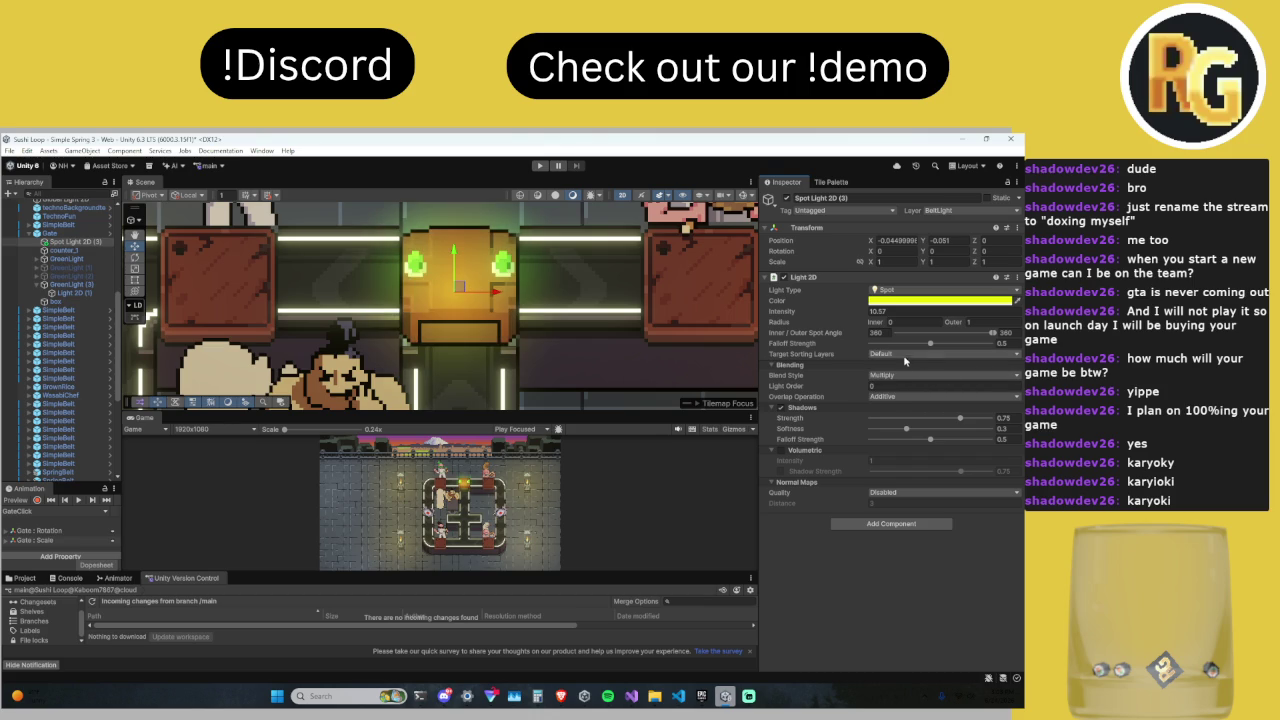
{"action": "left_click", "coordinate": [900, 355]}
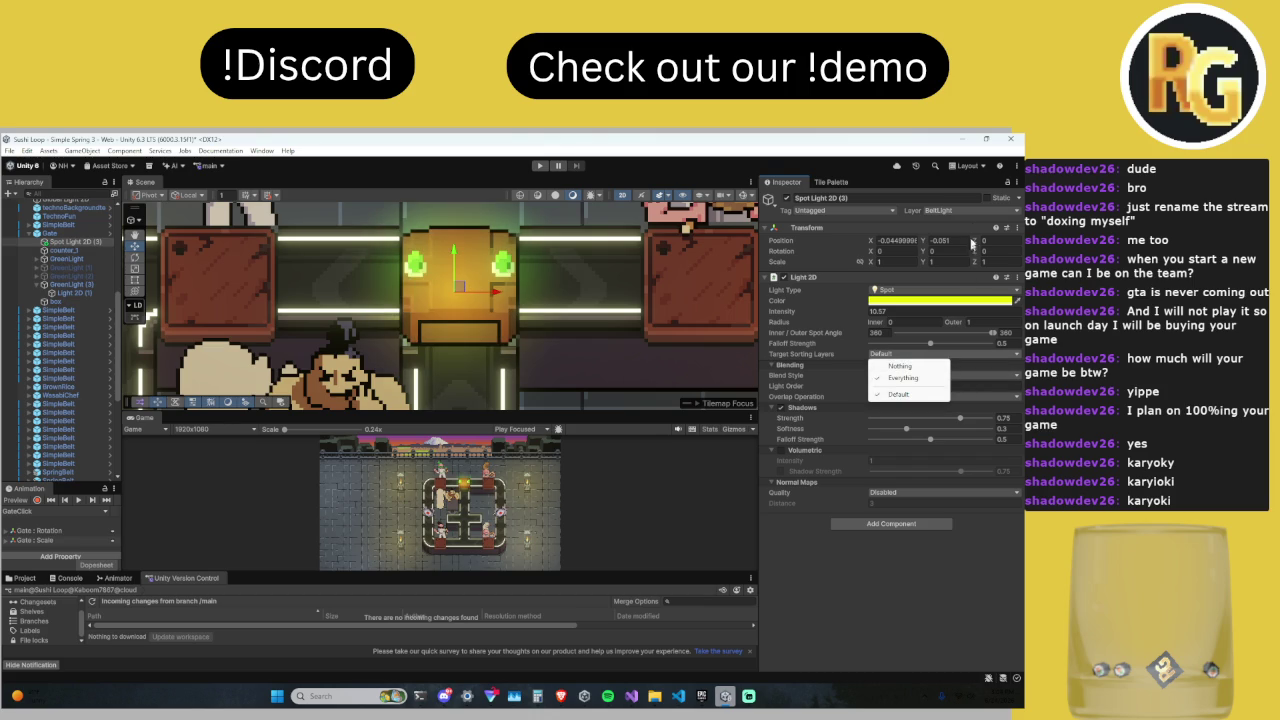
{"action": "left_click", "coordinate": [916, 367]}
{"action": "left_click", "coordinate": [910, 355]}
{"action": "left_click", "coordinate": [905, 379]}
{"action": "left_click", "coordinate": [910, 355]}
{"action": "left_click", "coordinate": [908, 367]}
{"action": "left_click", "coordinate": [910, 355]}
{"action": "left_click", "coordinate": [906, 380]}
{"action": "left_click", "coordinate": [906, 355]}
{"action": "left_click", "coordinate": [896, 367]}
{"action": "left_click", "coordinate": [906, 355]}
{"action": "left_click", "coordinate": [898, 394]}
{"action": "left_click", "coordinate": [906, 355]}
{"action": "left_click", "coordinate": [900, 367]}
{"action": "left_click", "coordinate": [906, 355]}
{"action": "left_click", "coordinate": [900, 392]}
{"action": "left_click", "coordinate": [900, 355]}
{"action": "left_click", "coordinate": [905, 367]}
{"action": "left_click", "coordinate": [905, 356]}
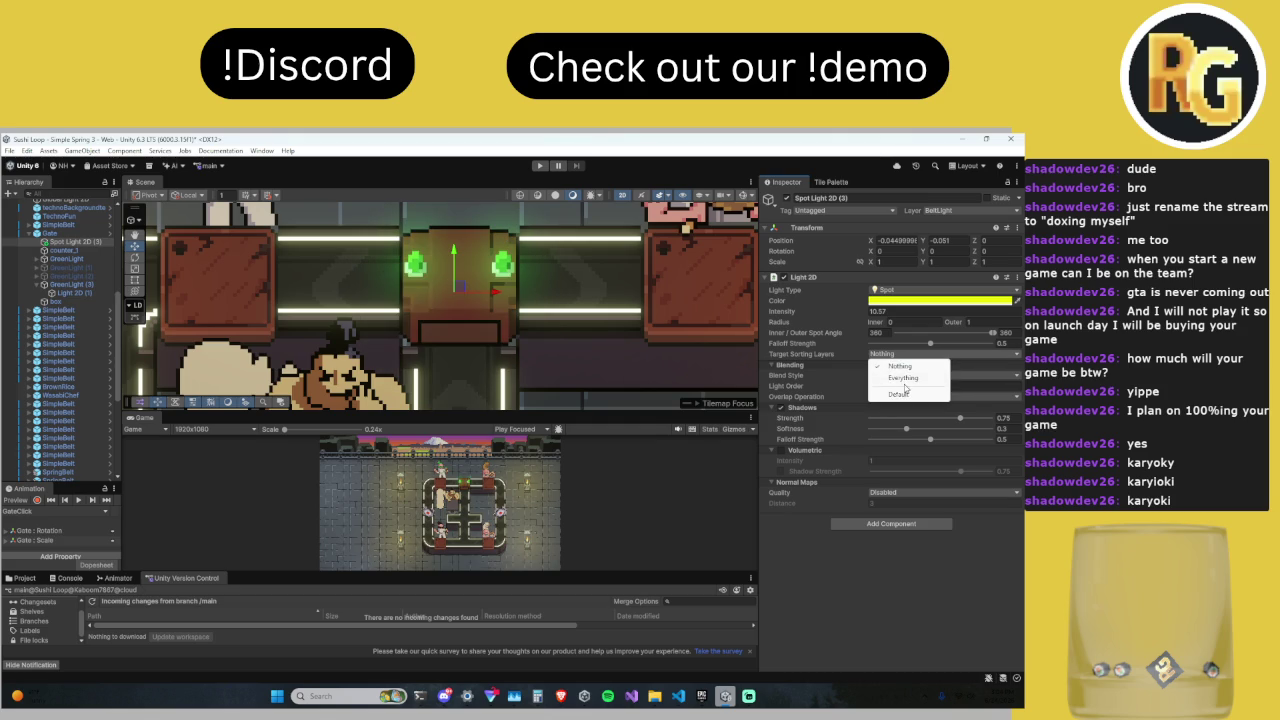
{"action": "left_click", "coordinate": [906, 379]}
{"action": "left_click", "coordinate": [906, 355]}
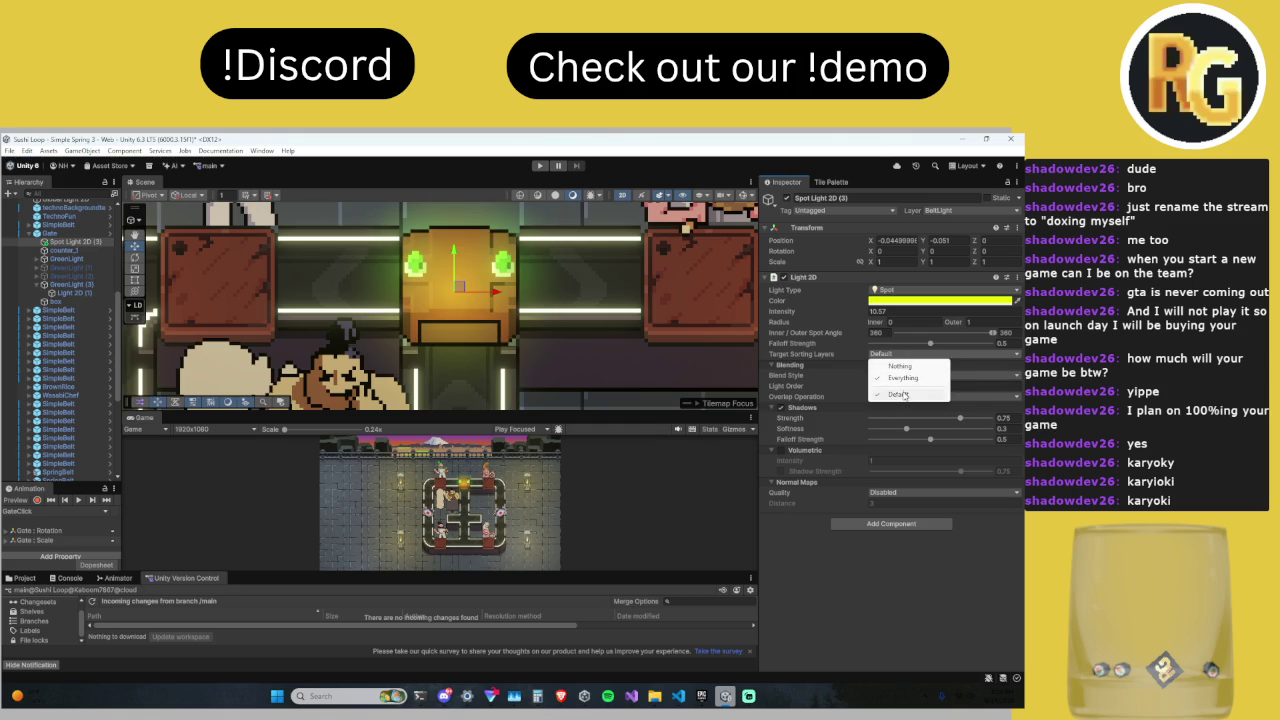
{"action": "left_click", "coordinate": [905, 367]}
{"action": "left_click", "coordinate": [906, 355]}
{"action": "left_click", "coordinate": [903, 394]}
{"action": "left_click", "coordinate": [906, 355]}
{"action": "left_click", "coordinate": [904, 356]}
{"action": "left_click", "coordinate": [904, 356]}
{"action": "left_click", "coordinate": [903, 358]}
{"action": "left_click", "coordinate": [903, 358]}
{"action": "left_click", "coordinate": [904, 394]}
{"action": "left_click", "coordinate": [904, 357]}
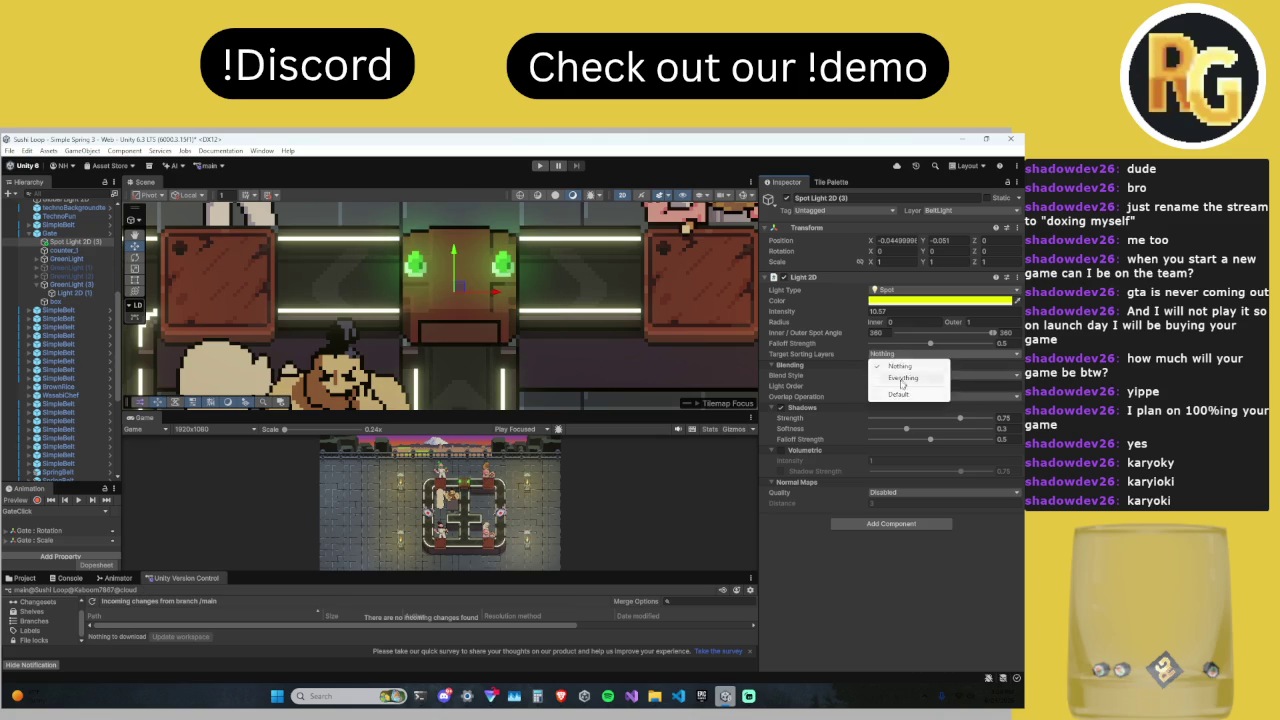
{"action": "left_click", "coordinate": [905, 394]}
{"action": "left_click", "coordinate": [904, 356]}
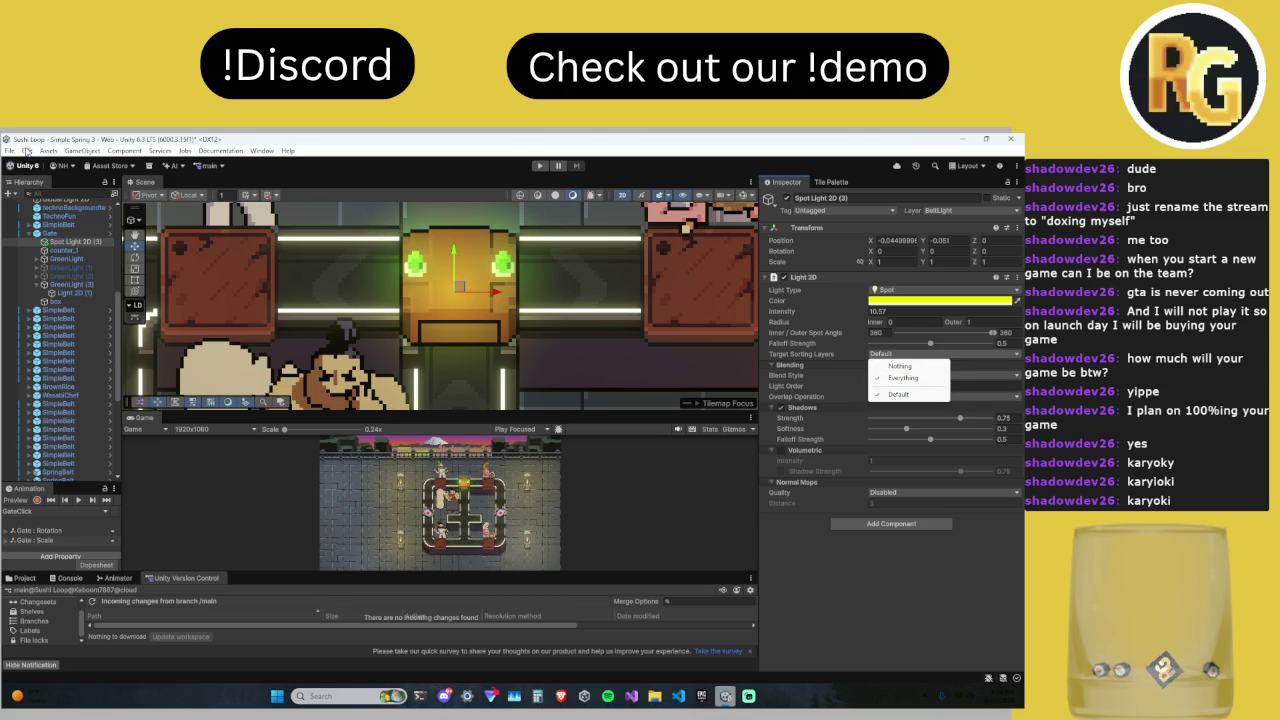
{"action": "left_click", "coordinate": [26, 150]}
{"action": "left_click", "coordinate": [561, 696]}
Step: Search Brave for 'how to add sorting layer unity' and read the answer
{"action": "left_click", "coordinate": [922, 145]}
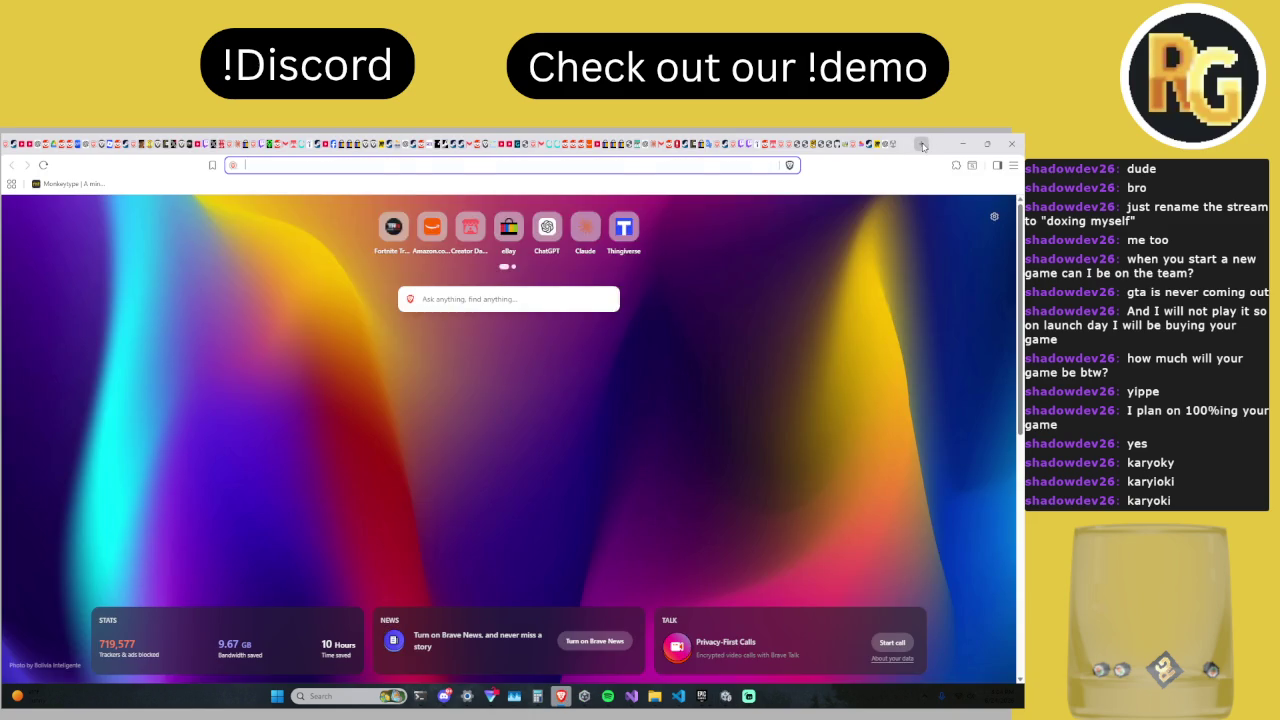
{"action": "type", "text": "how to as"}
{"action": "key", "text": "BackSpace"}
{"action": "type", "text": "dd"}
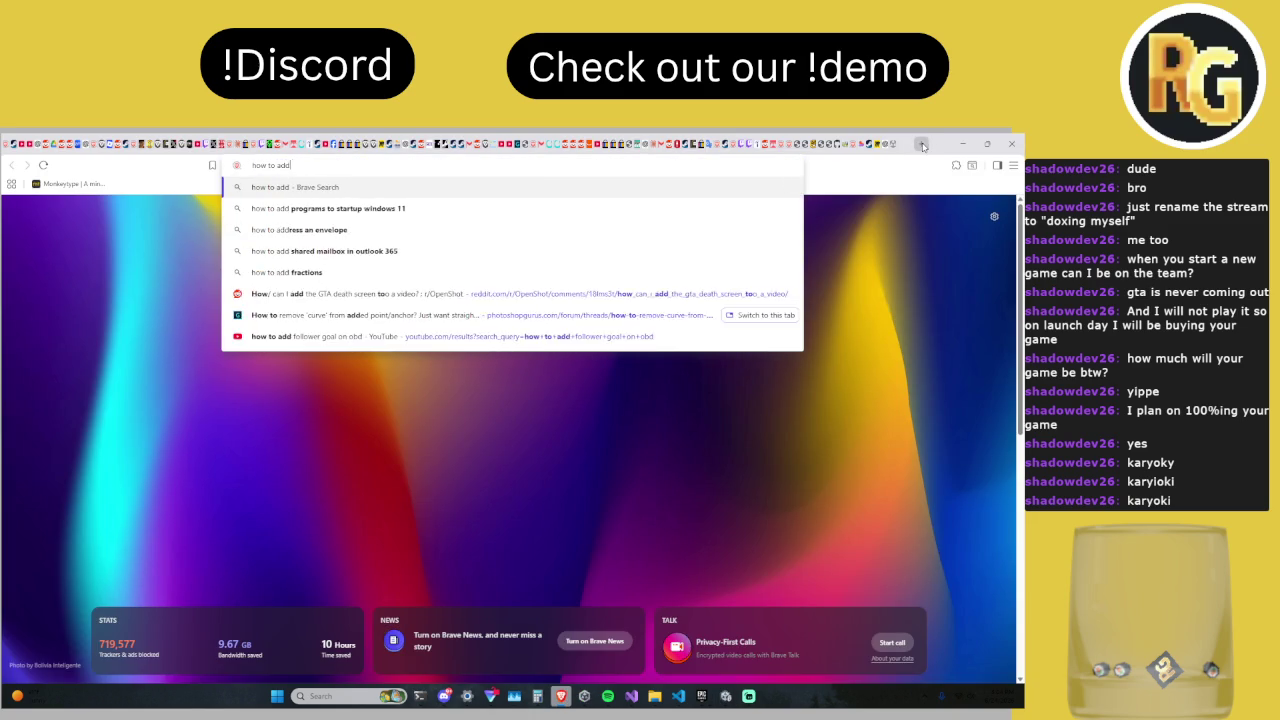
{"action": "type", "text": " sorting layer unityh"}
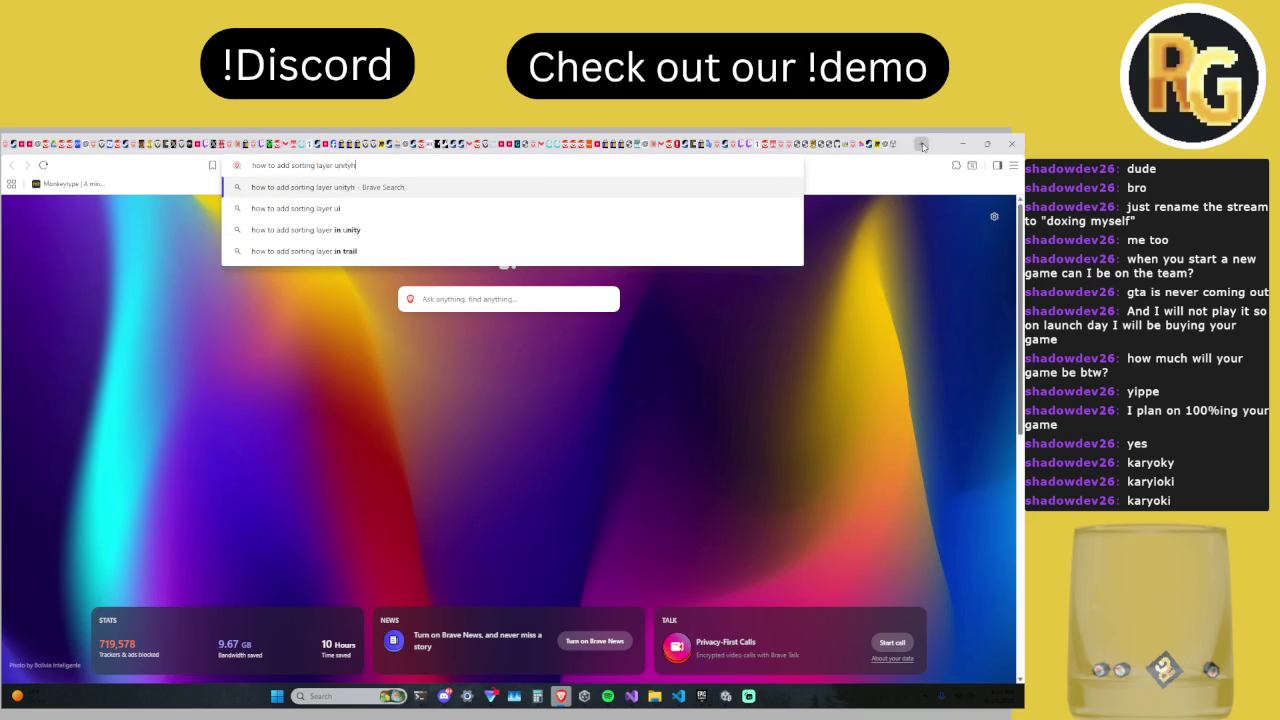
{"action": "key", "text": "Return"}
{"action": "left_click", "coordinate": [219, 200]}
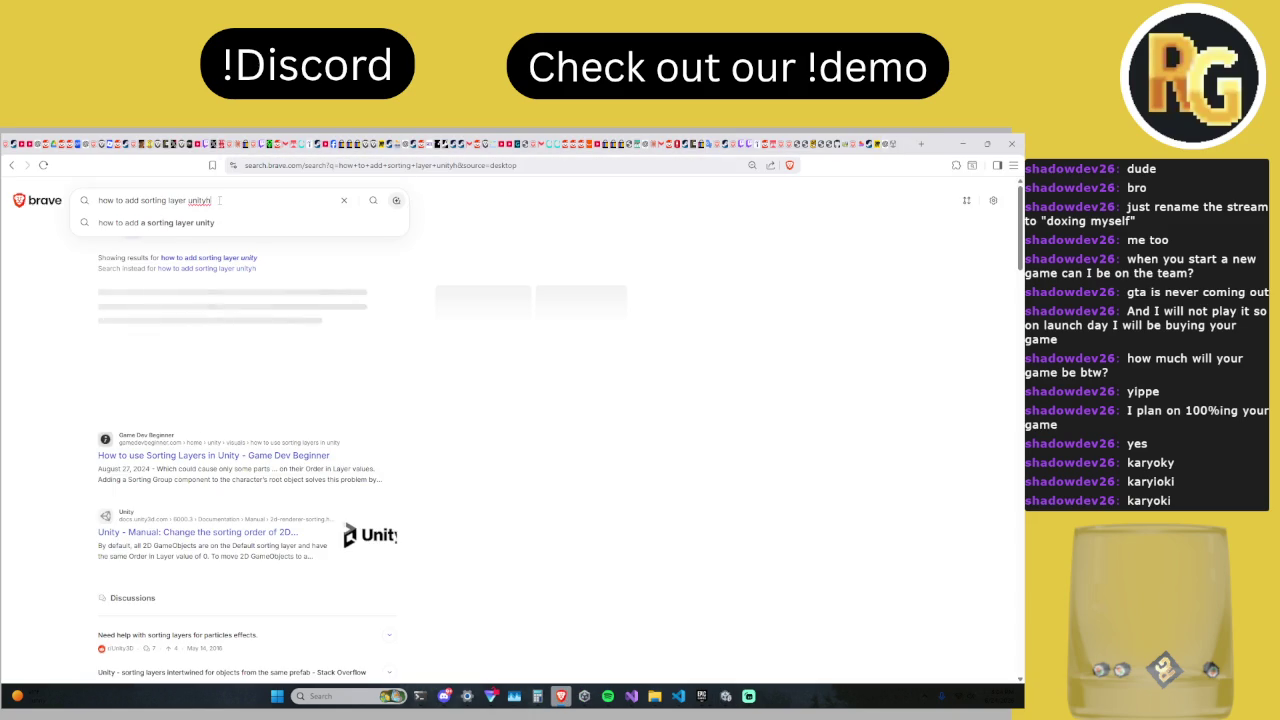
{"action": "key", "text": "BackSpace"}
{"action": "key", "text": "BackSpace"}
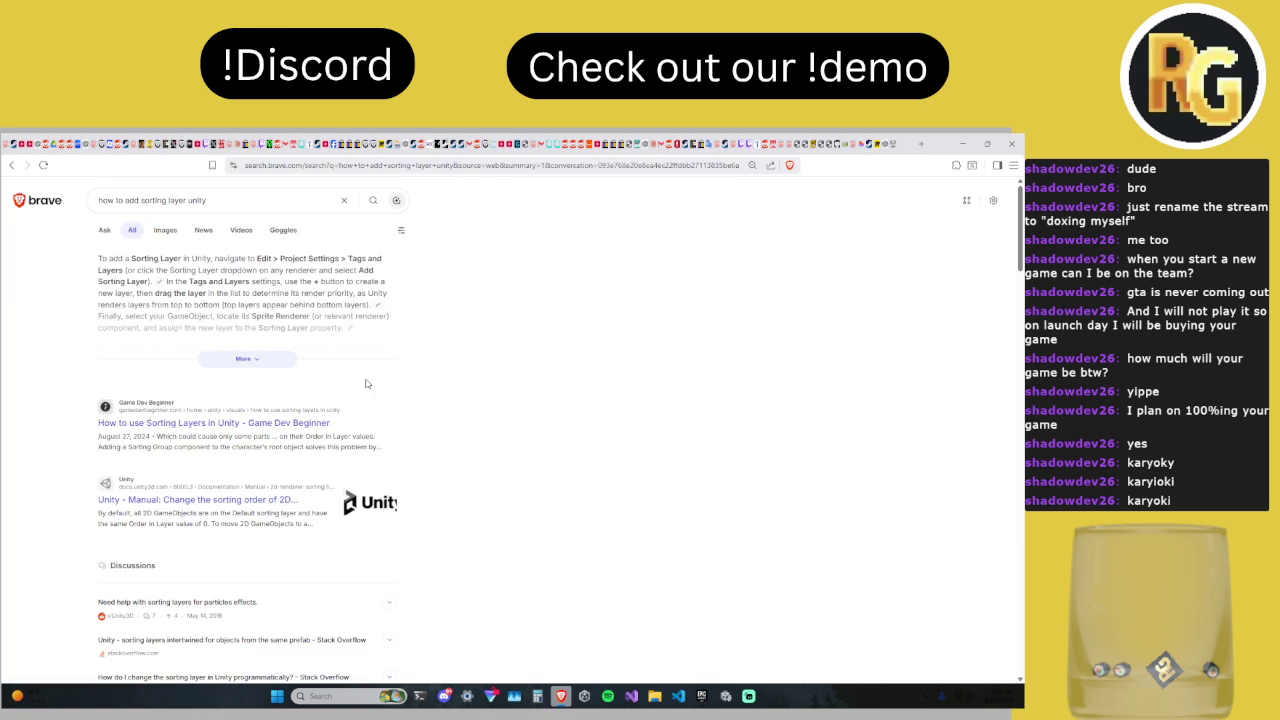
Step: Back in Unity, bring up the Project Settings window
{"action": "left_click", "coordinate": [725, 696]}
{"action": "right_click", "coordinate": [20, 500]}
{"action": "left_click", "coordinate": [86, 474]}
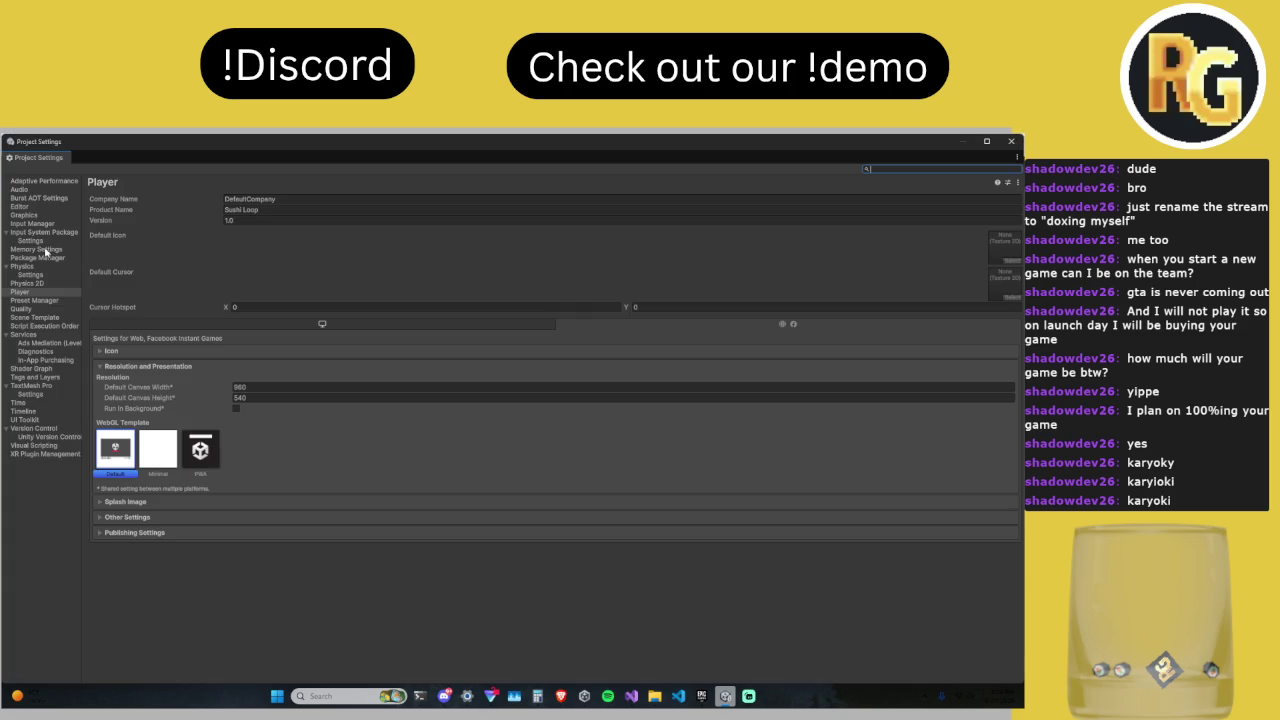
Step: Go to the Tags and Layers settings, rechecking the search answer
{"action": "left_click", "coordinate": [40, 377]}
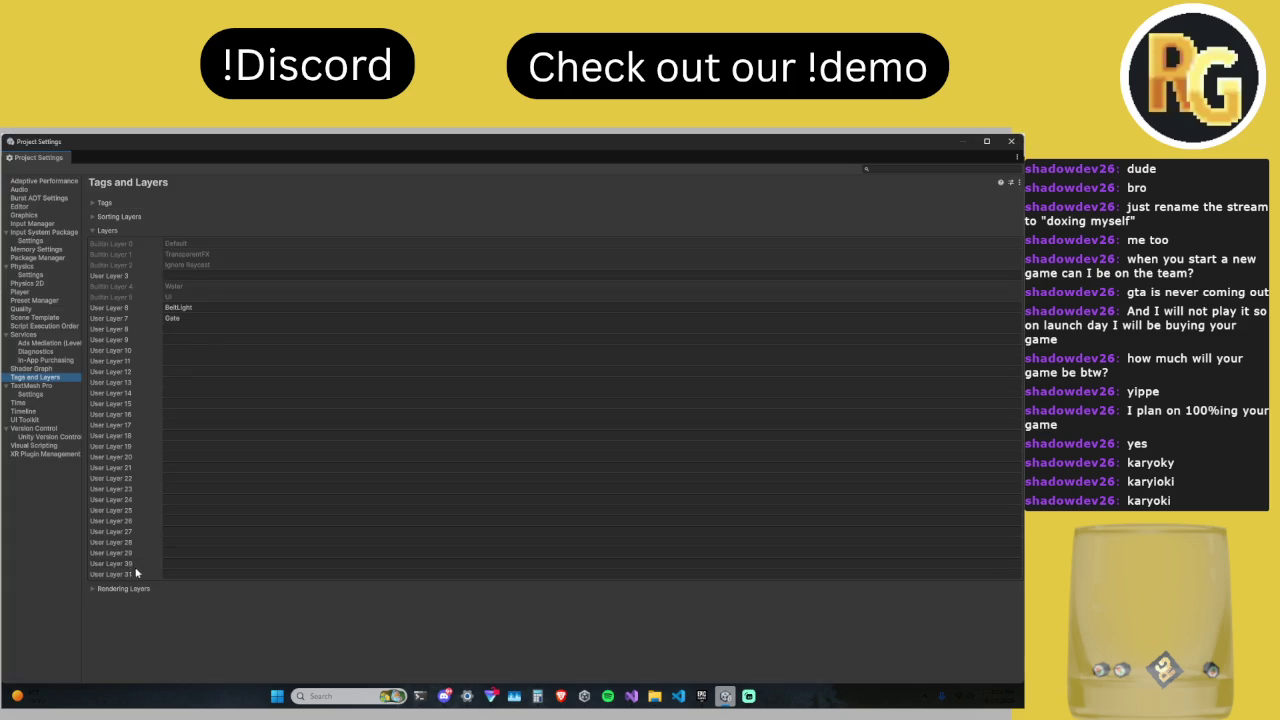
{"action": "left_click", "coordinate": [124, 588]}
{"action": "left_click", "coordinate": [124, 588]}
{"action": "left_click", "coordinate": [566, 698]}
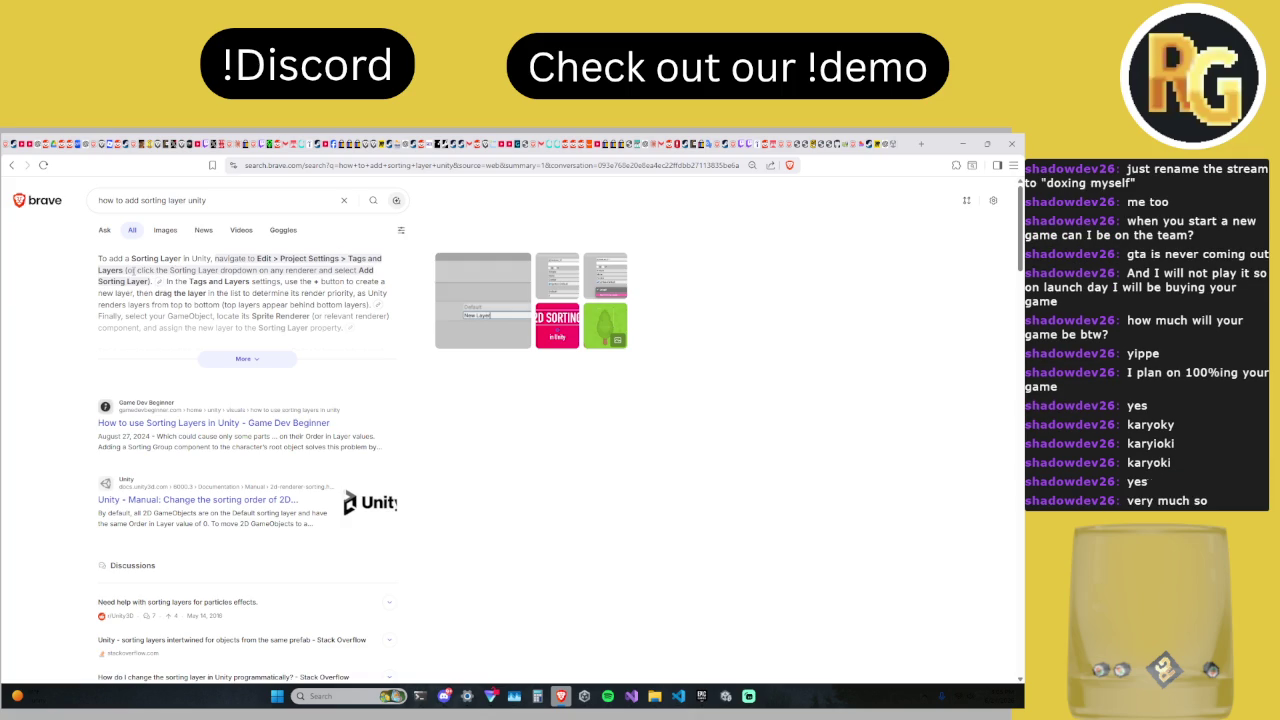
{"action": "left_click", "coordinate": [726, 696]}
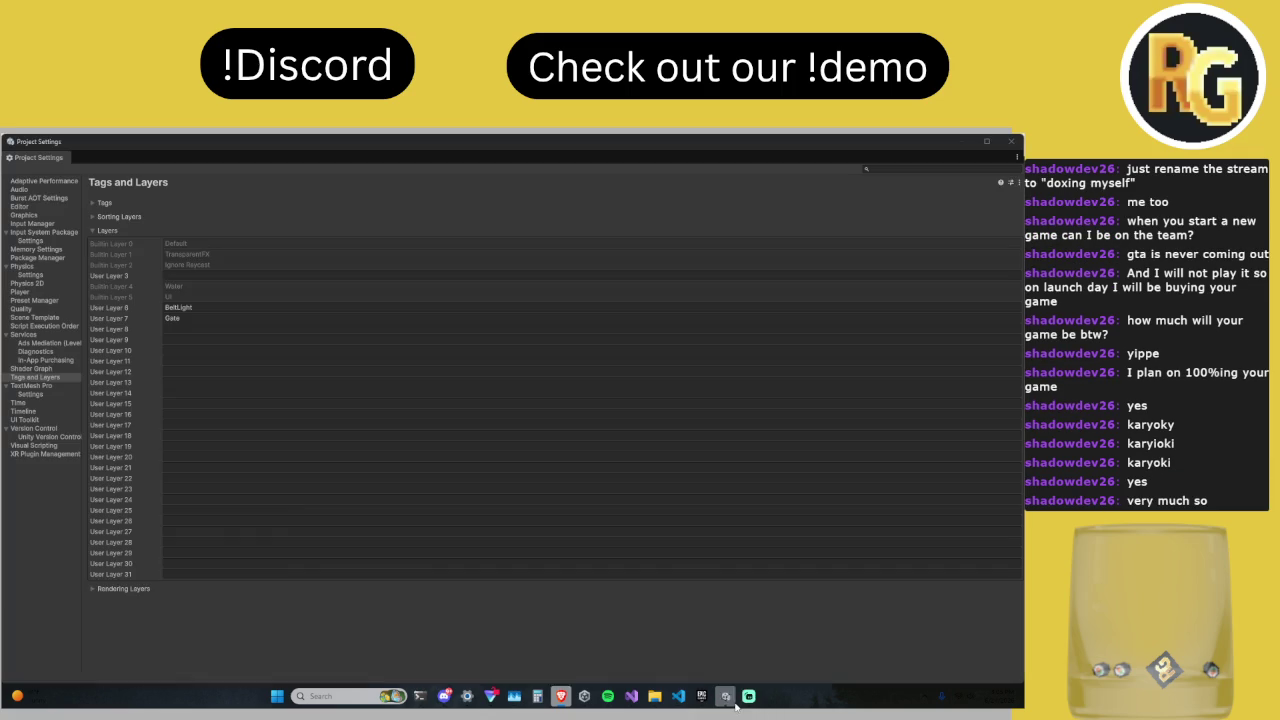
Step: Add two sorting layers named Gate and Belt
{"action": "left_click", "coordinate": [165, 204]}
{"action": "left_click", "coordinate": [124, 243]}
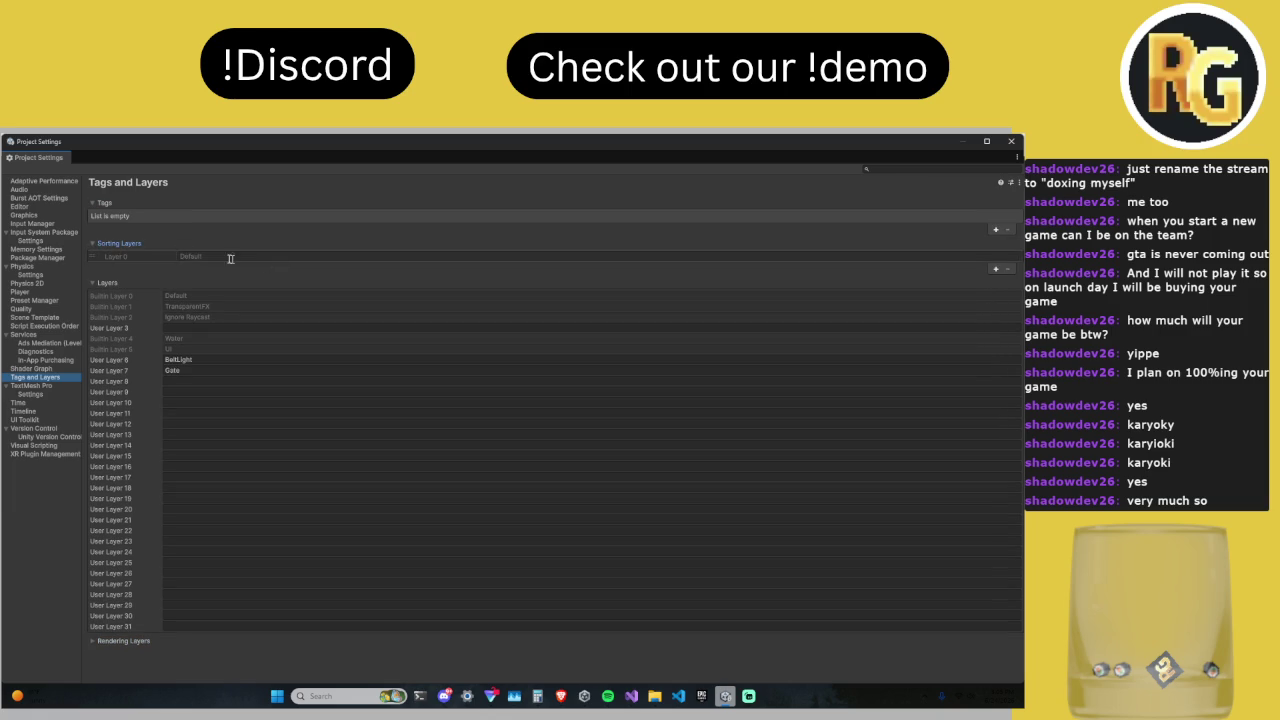
{"action": "left_click", "coordinate": [996, 270]}
{"action": "left_click", "coordinate": [581, 266]}
{"action": "type", "text": "Gate"}
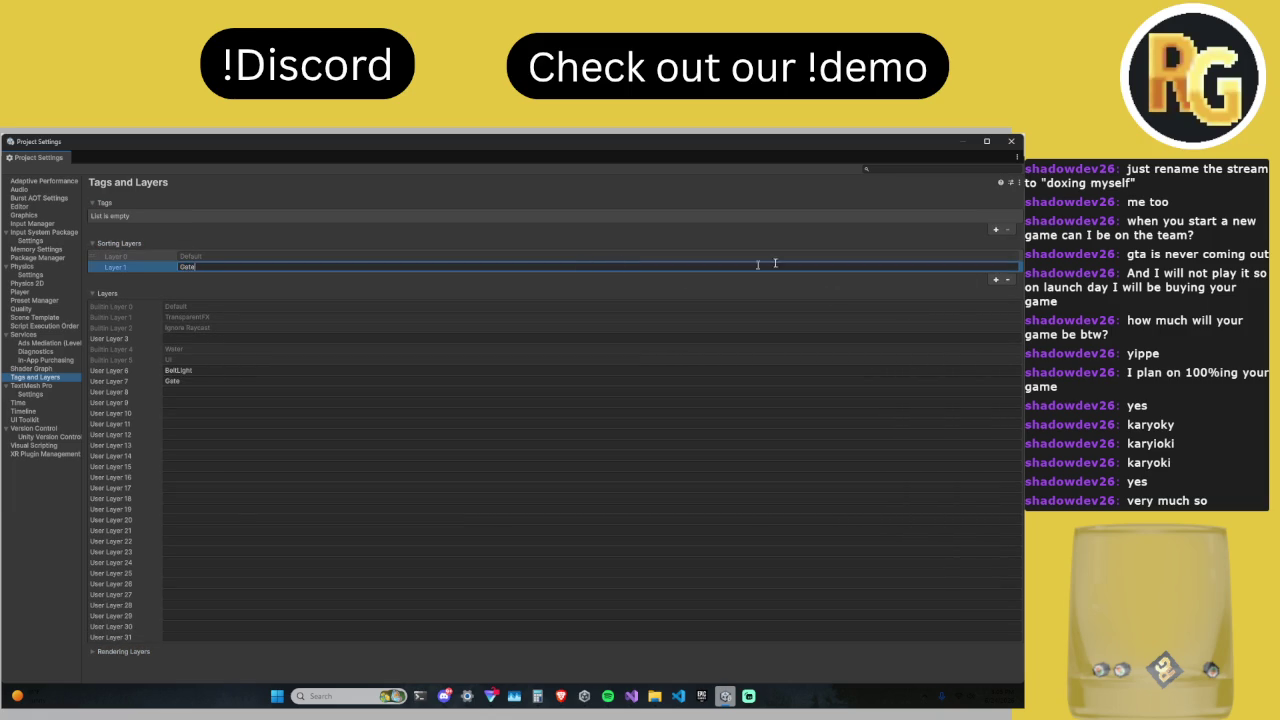
{"action": "left_click", "coordinate": [995, 279]}
{"action": "left_click", "coordinate": [831, 277]}
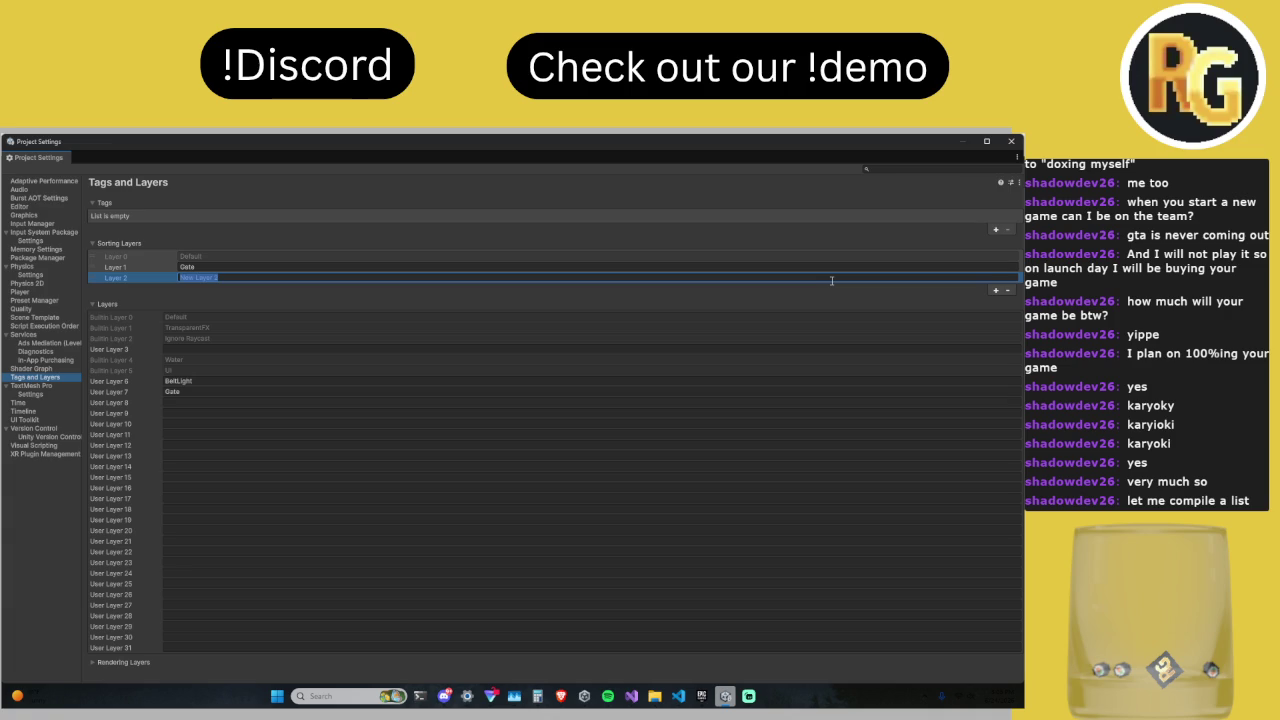
{"action": "left_click", "coordinate": [1011, 141]}
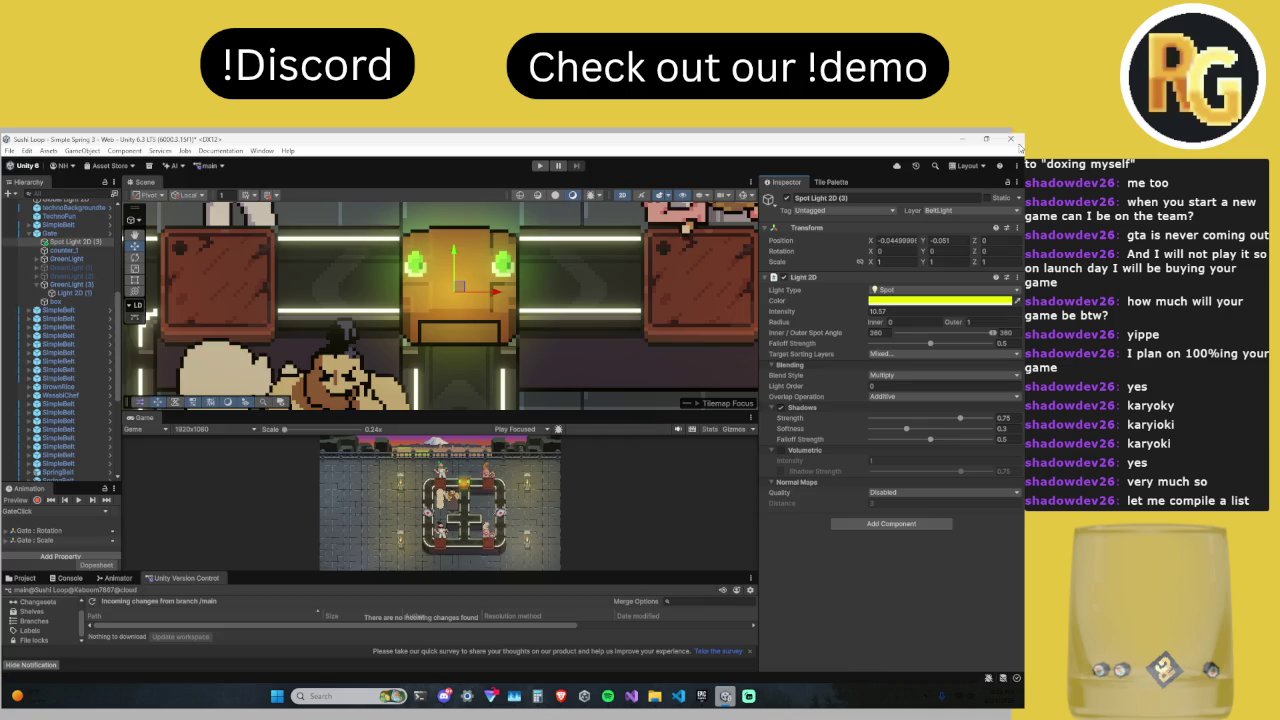
Step: Review the light's target layers and project layer settings, then select the Gate without making it static
{"action": "left_click", "coordinate": [886, 356]}
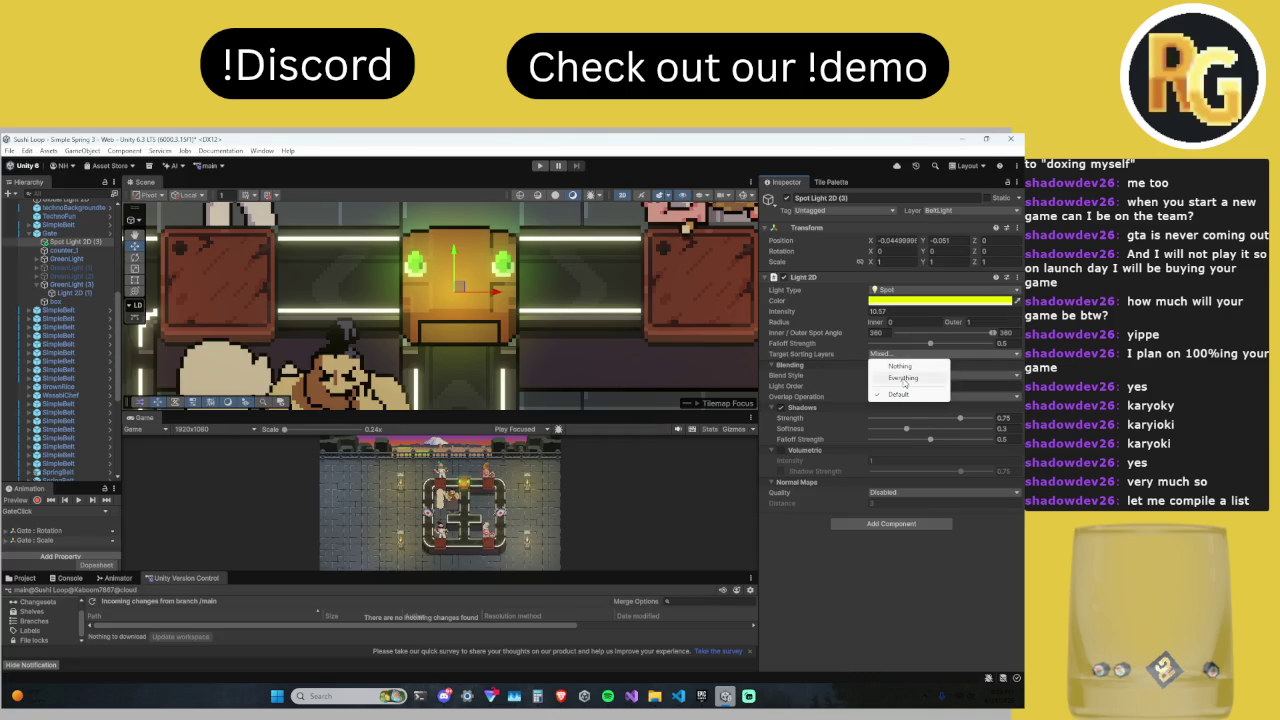
{"action": "left_click", "coordinate": [28, 151]}
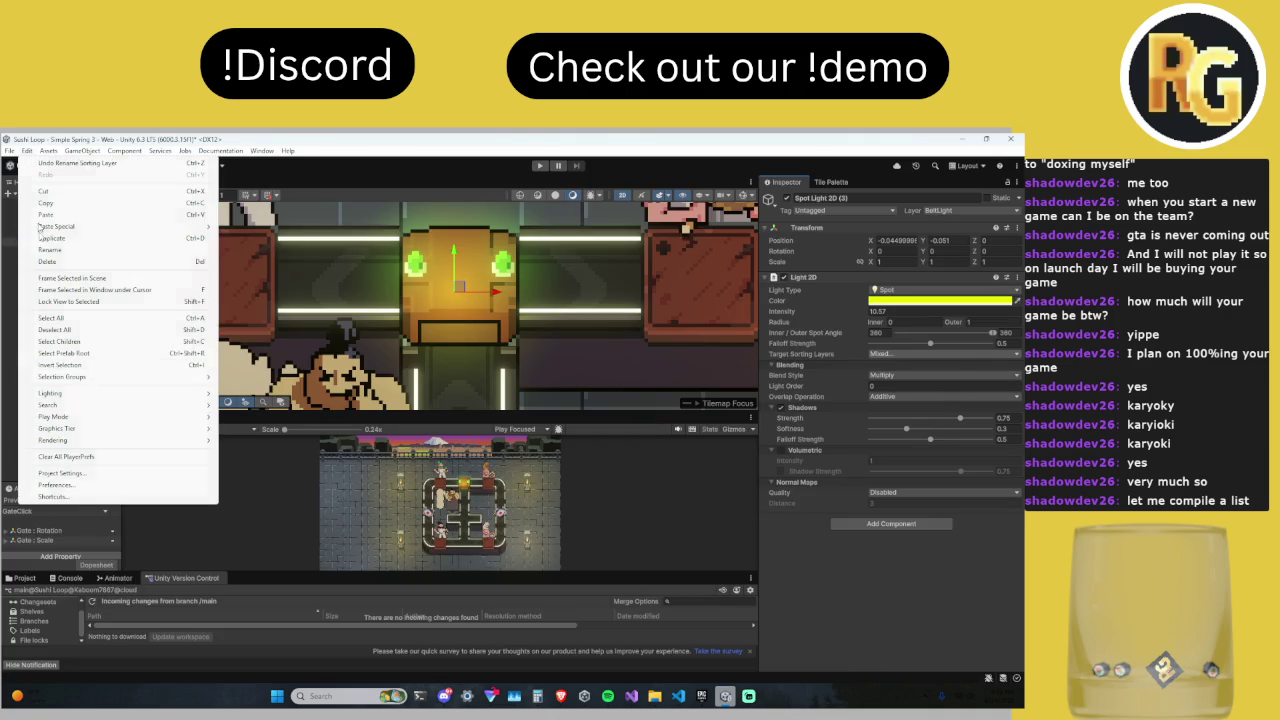
{"action": "left_click", "coordinate": [60, 474]}
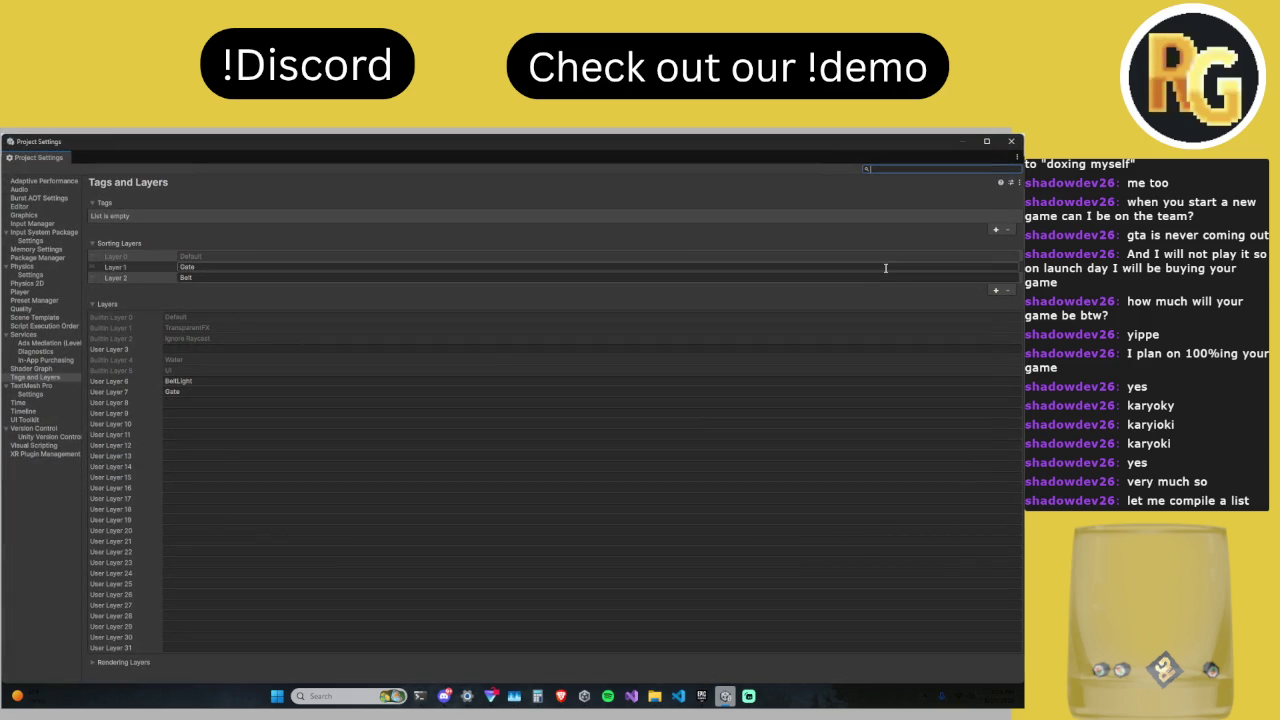
{"action": "left_click", "coordinate": [1011, 141]}
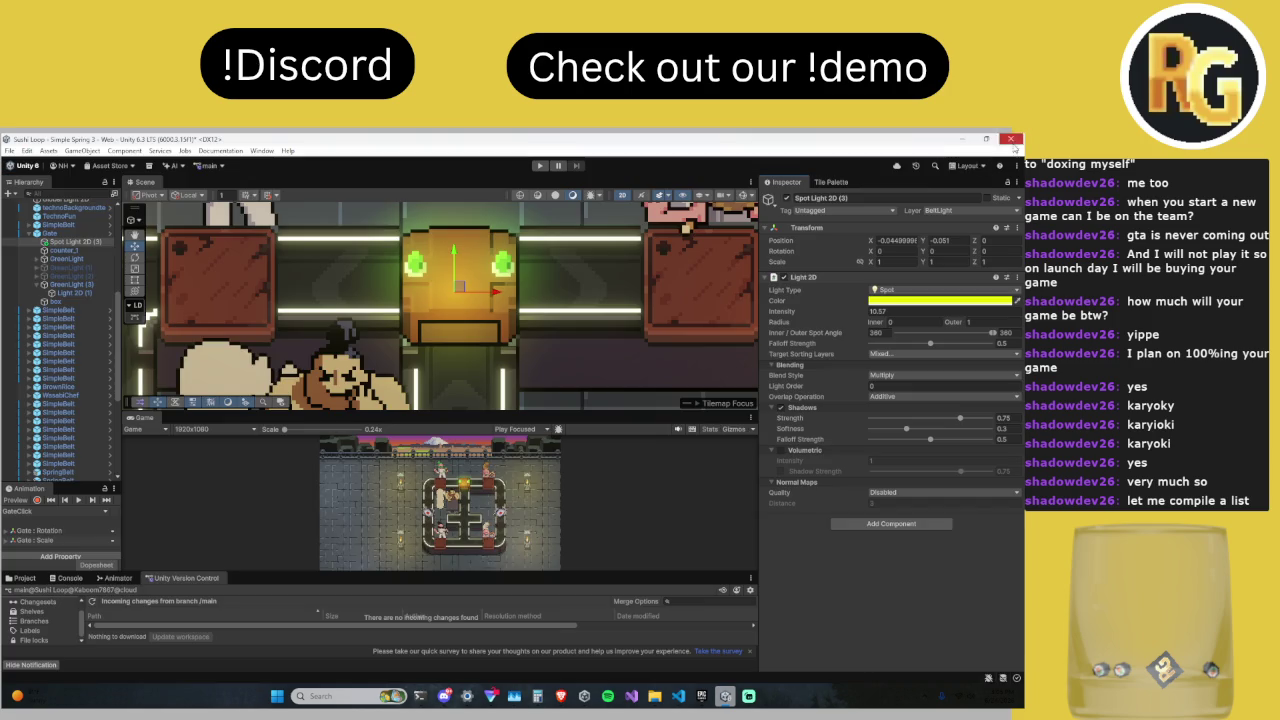
{"action": "left_click", "coordinate": [430, 349]}
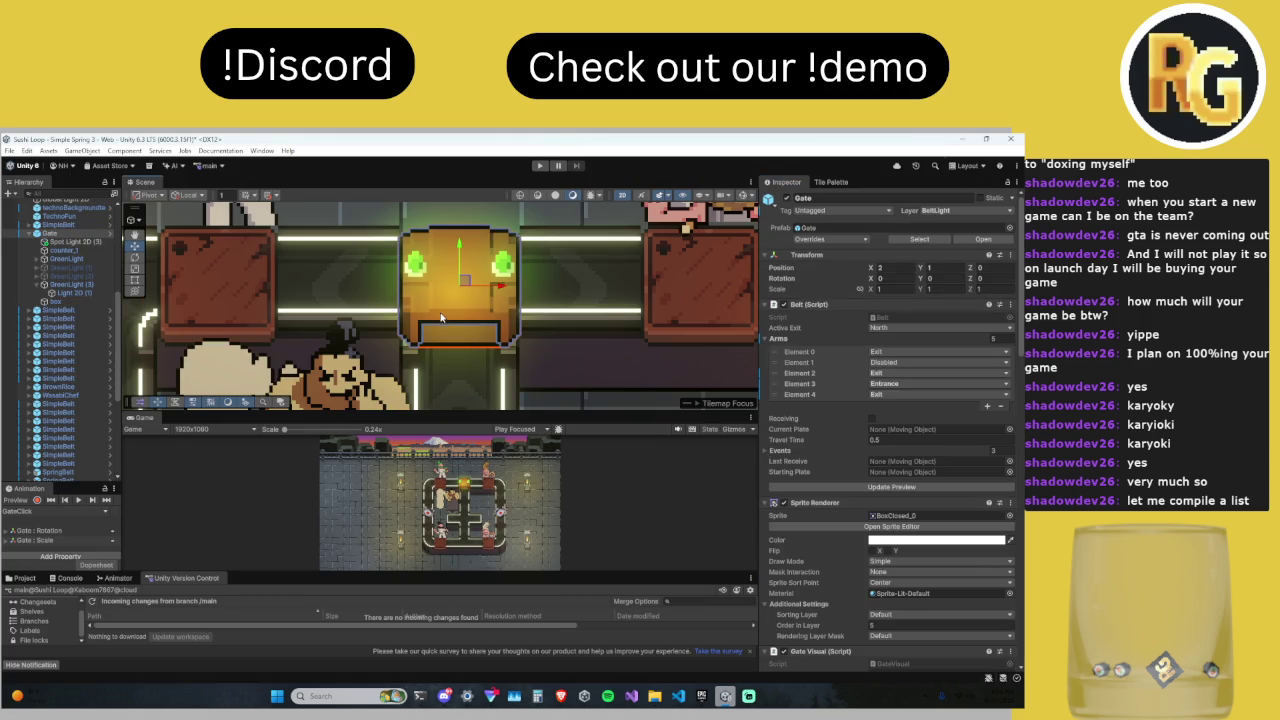
{"action": "left_click", "coordinate": [980, 198]}
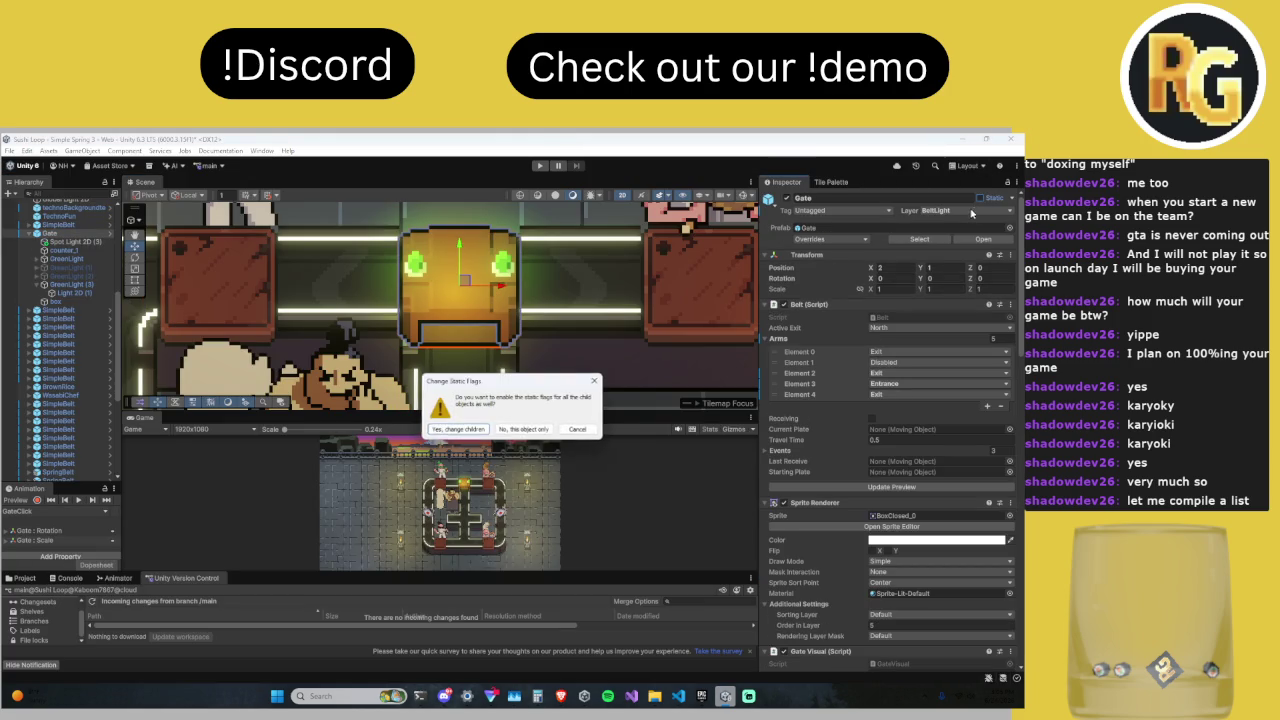
{"action": "left_click", "coordinate": [580, 430]}
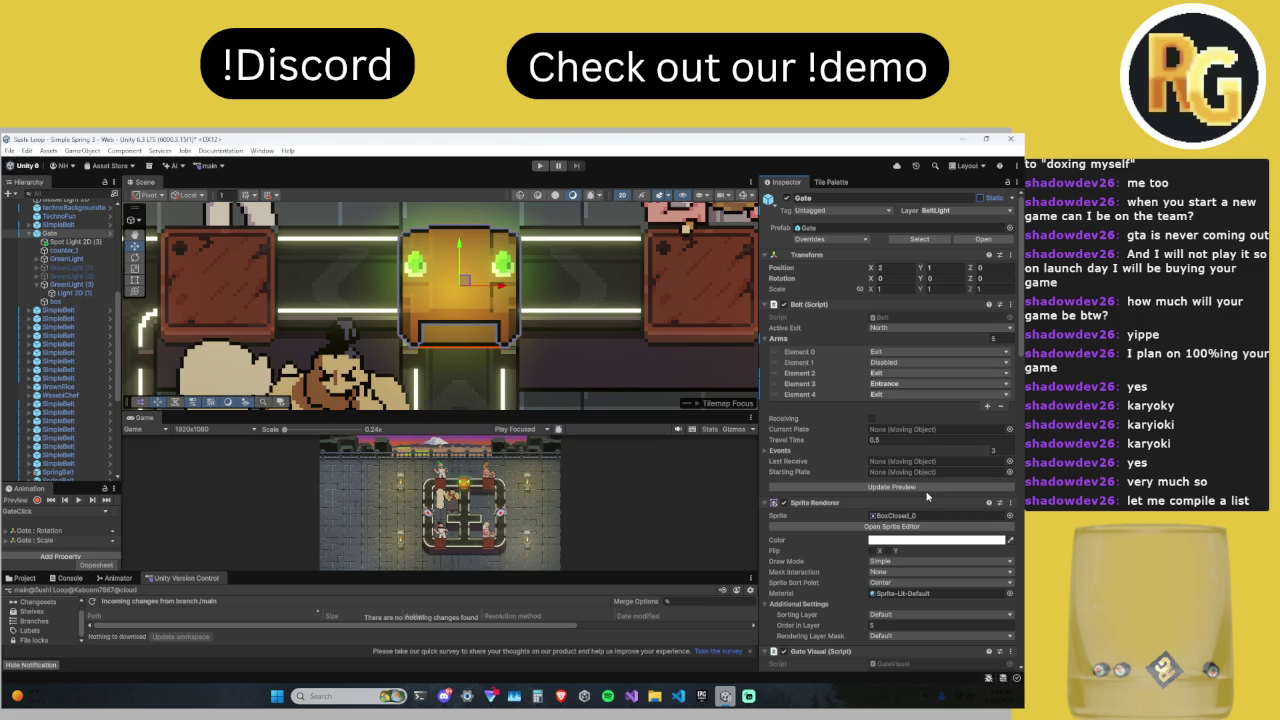
Step: Try the Gate sprite on the Gate and Belt sorting layers, ending back on Gate
{"action": "left_click", "coordinate": [903, 636]}
{"action": "left_click", "coordinate": [902, 620]}
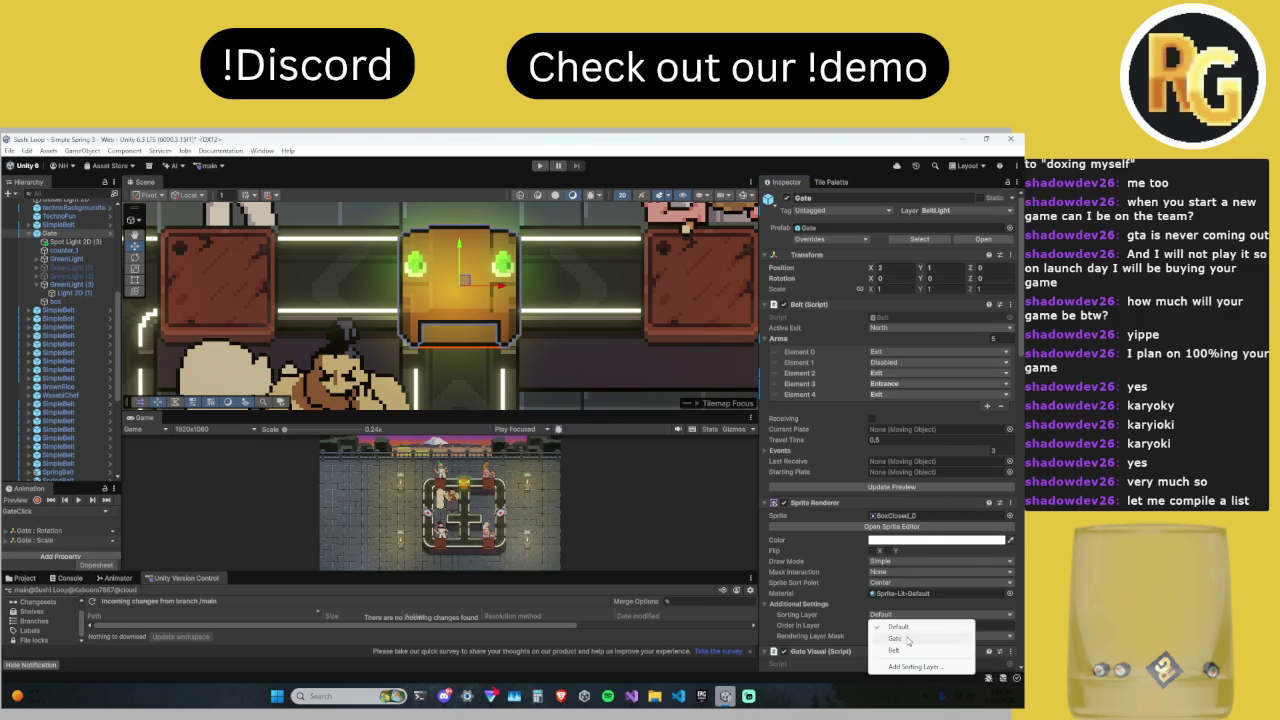
{"action": "left_click", "coordinate": [908, 641]}
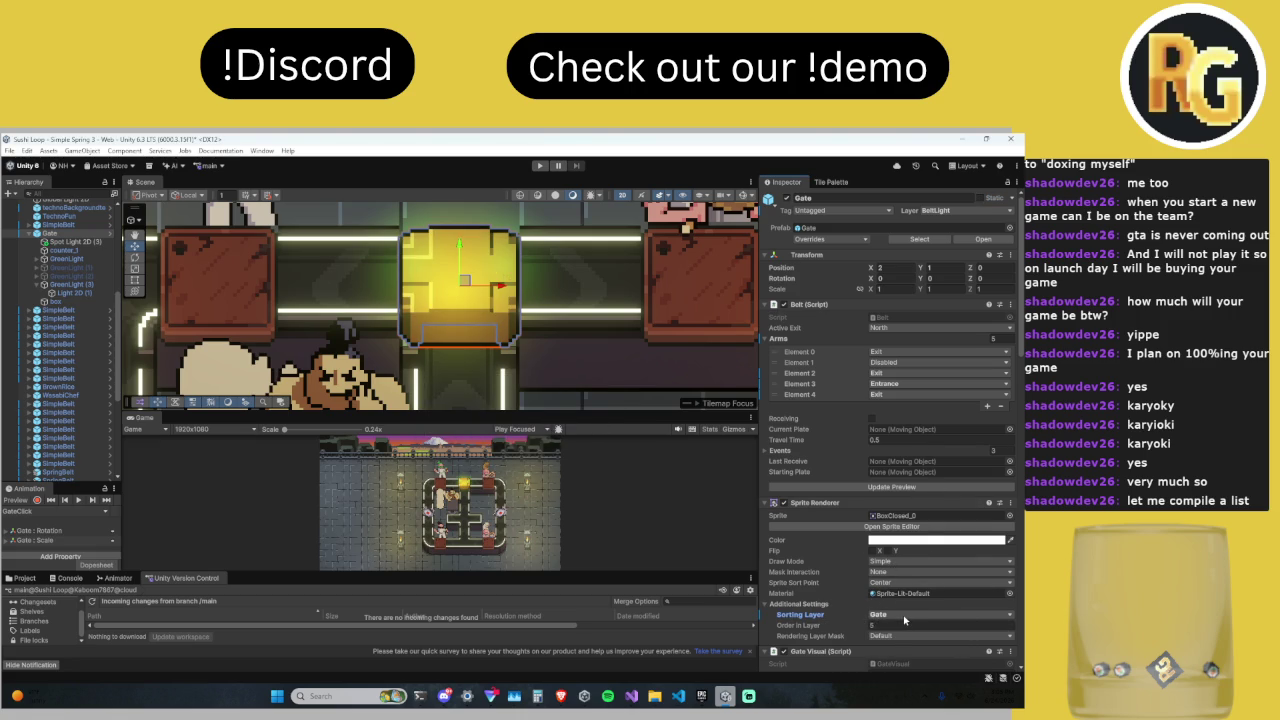
{"action": "left_click", "coordinate": [903, 615]}
{"action": "left_click", "coordinate": [894, 650]}
{"action": "left_click", "coordinate": [896, 615]}
{"action": "left_click", "coordinate": [896, 639]}
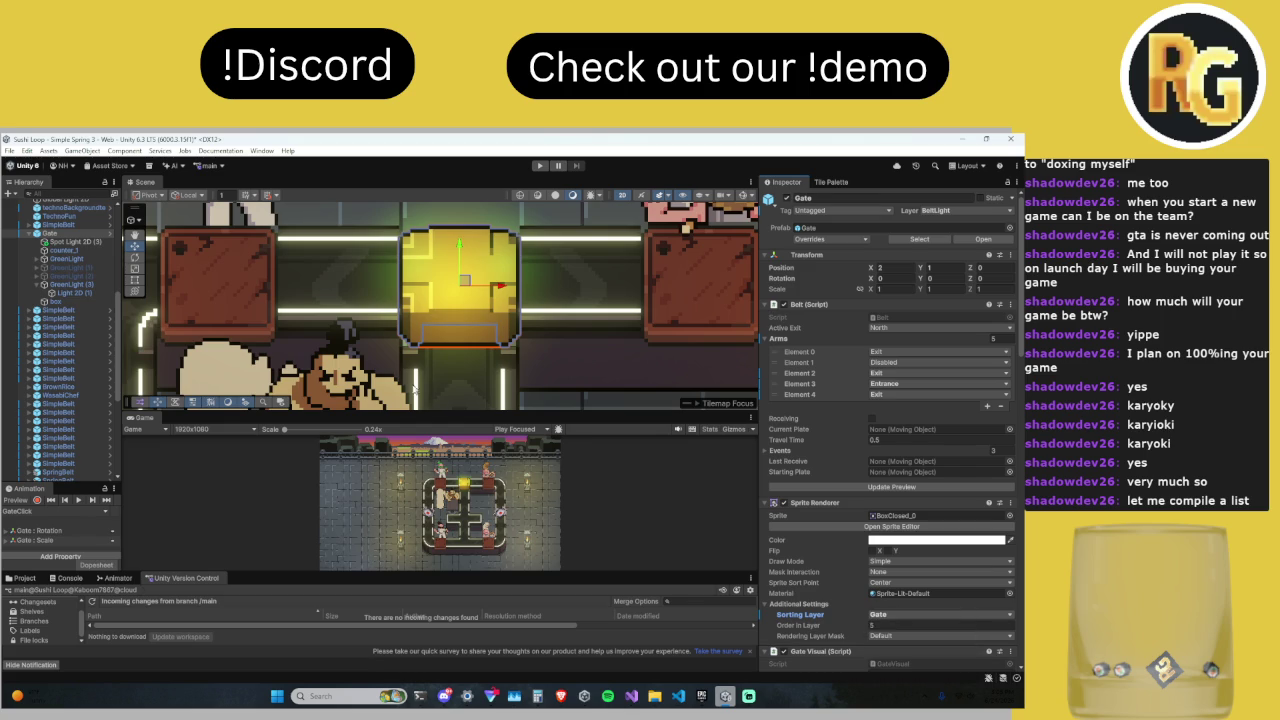
{"action": "left_click", "coordinate": [80, 243]}
{"action": "left_click", "coordinate": [79, 234]}
Step: Undo the layer changes and toggle the Gate sprite between the Default and Gate layers
{"action": "key", "text": "ctrl+z"}
{"action": "key", "text": "ctrl+z"}
{"action": "key", "text": "ctrl+z"}
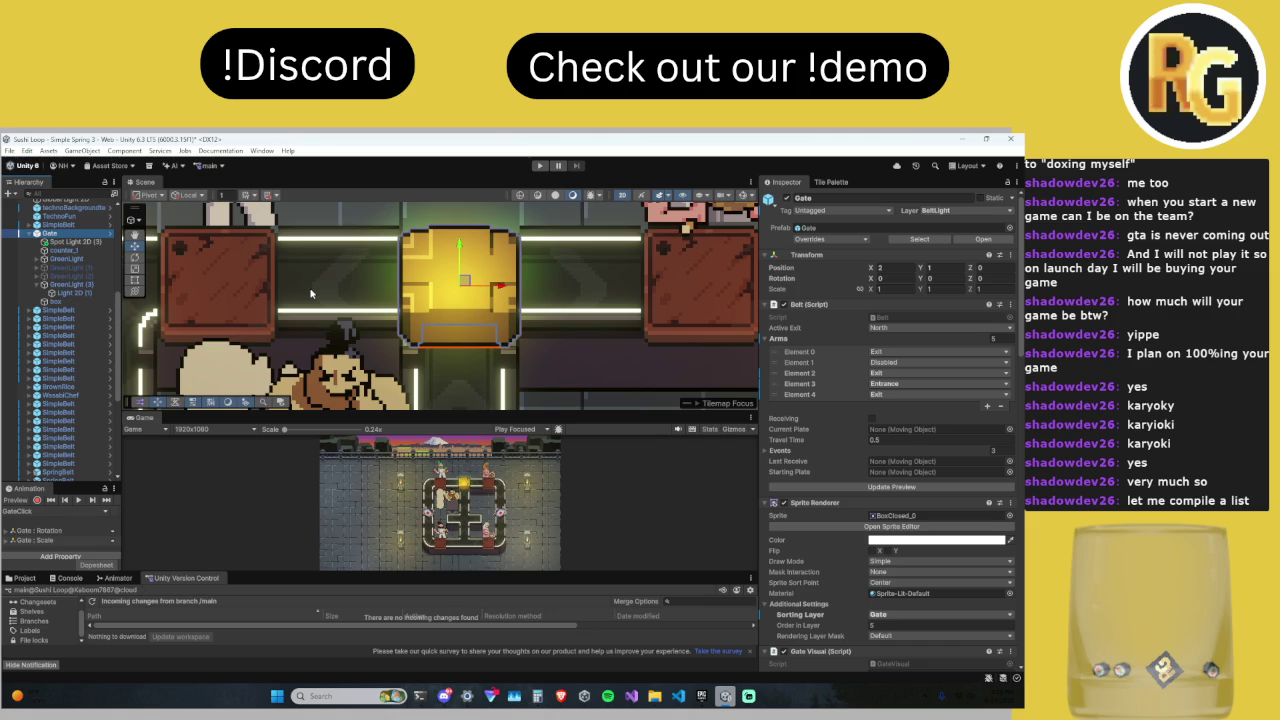
{"action": "left_click", "coordinate": [915, 616]}
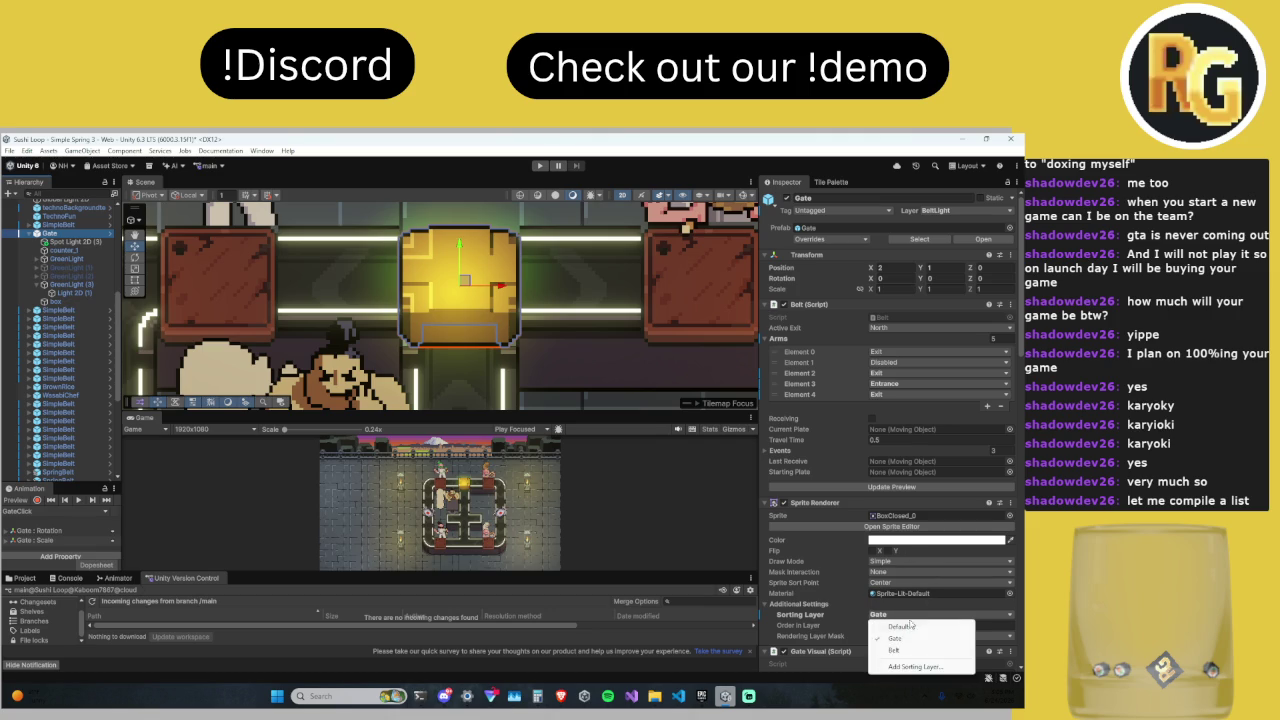
{"action": "left_click", "coordinate": [912, 625]}
{"action": "left_click", "coordinate": [908, 615]}
{"action": "left_click", "coordinate": [895, 638]}
{"action": "left_click", "coordinate": [905, 615]}
{"action": "left_click", "coordinate": [900, 627]}
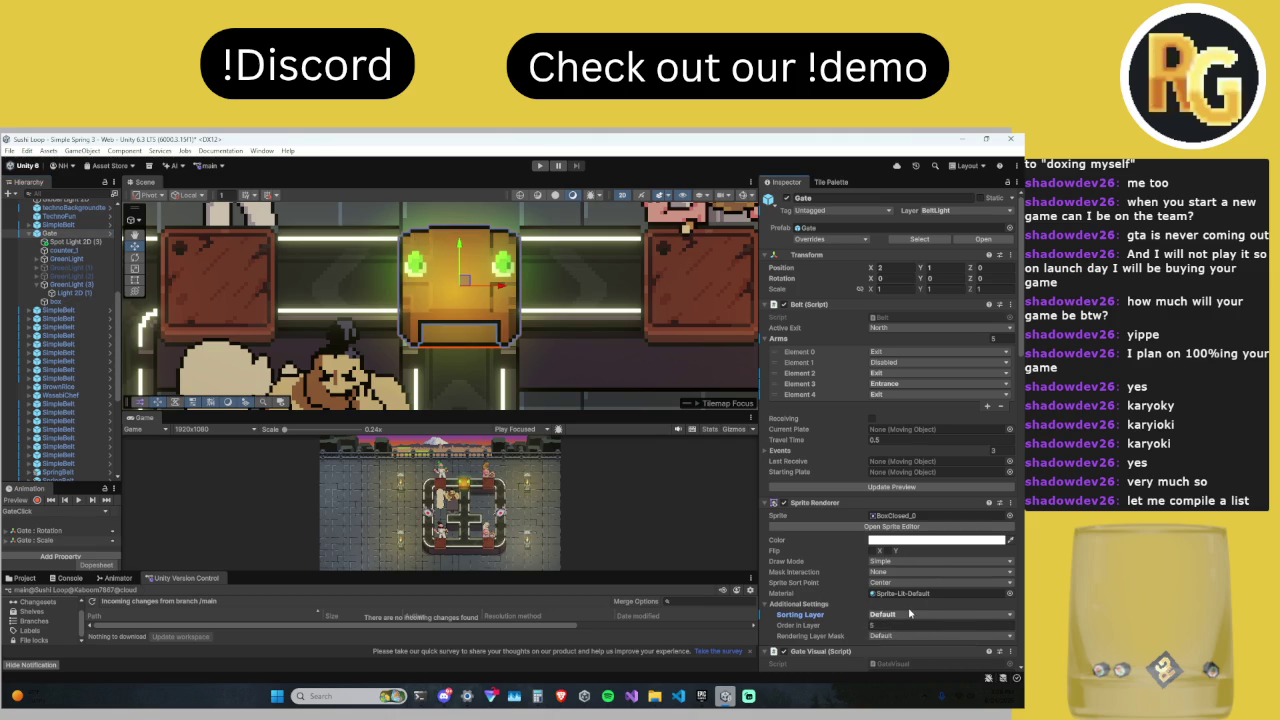
{"action": "left_click", "coordinate": [908, 615]}
{"action": "left_click", "coordinate": [902, 638]}
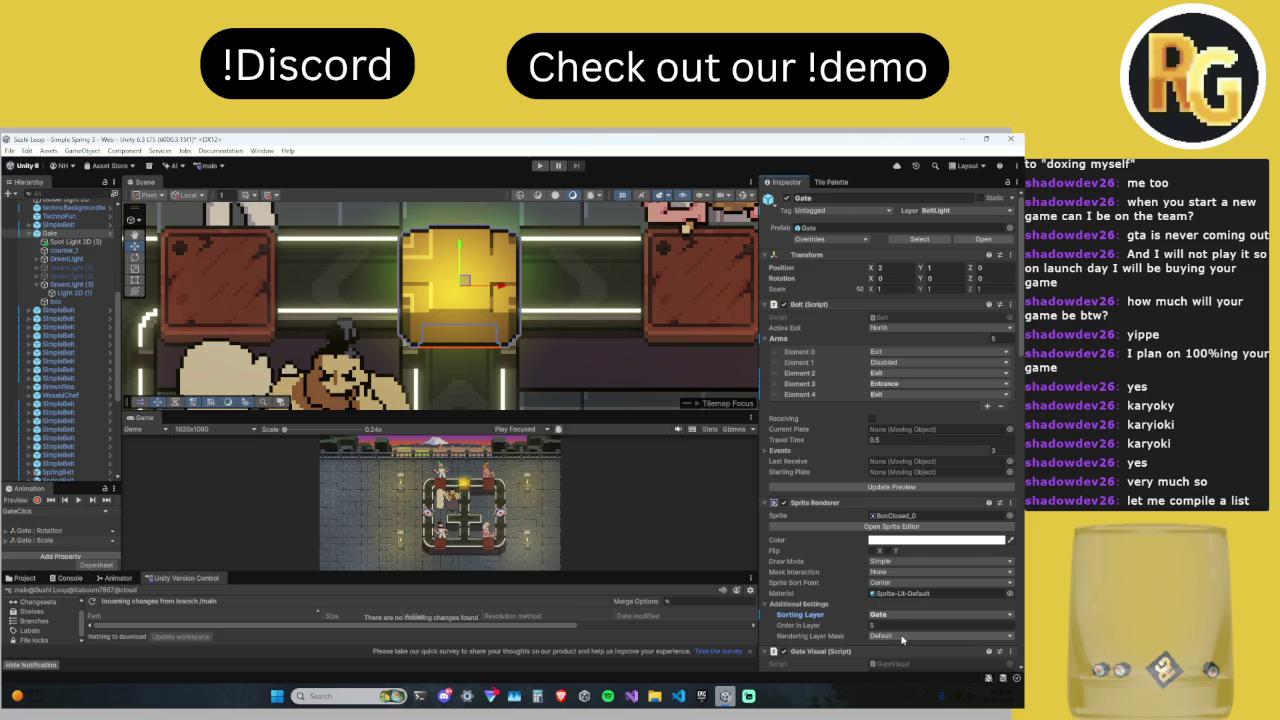
Step: Toggle Spot Light 2D (3) off and on, then put the Gate sprite on Default
{"action": "left_click", "coordinate": [70, 241]}
{"action": "left_click", "coordinate": [787, 198]}
{"action": "left_click", "coordinate": [787, 198]}
{"action": "left_click", "coordinate": [50, 233]}
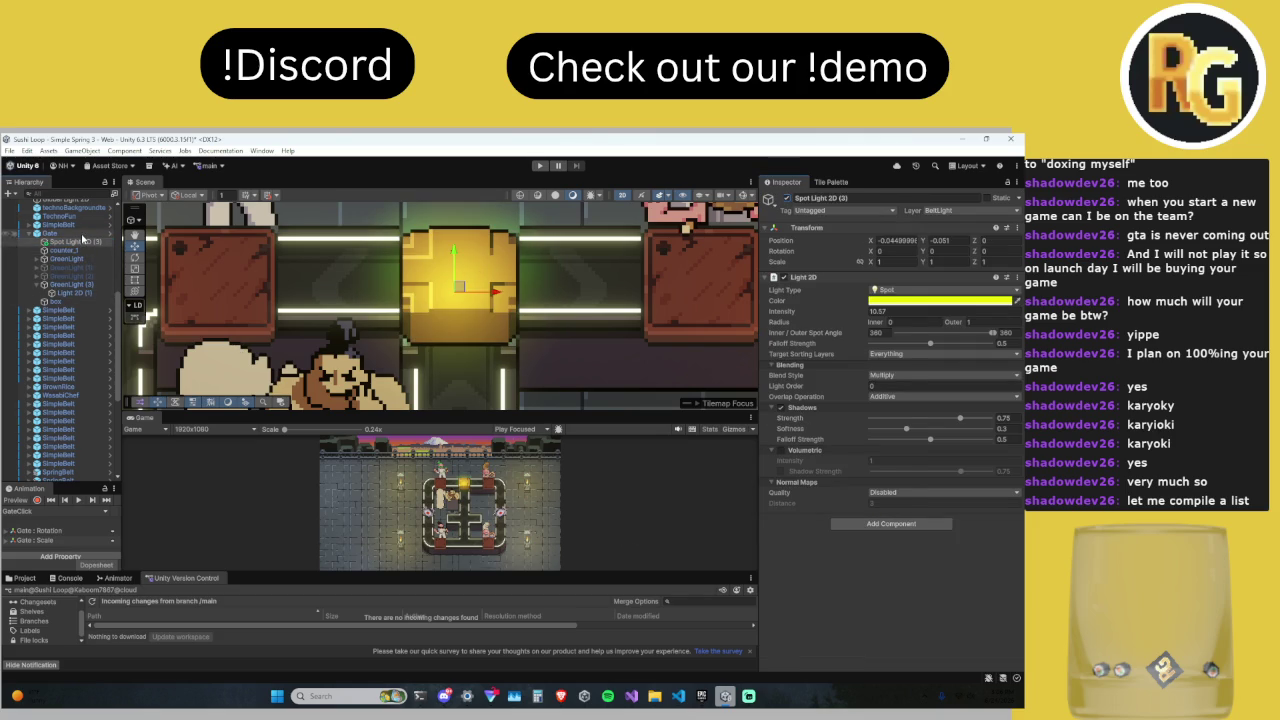
{"action": "left_click", "coordinate": [895, 614]}
{"action": "left_click", "coordinate": [898, 626]}
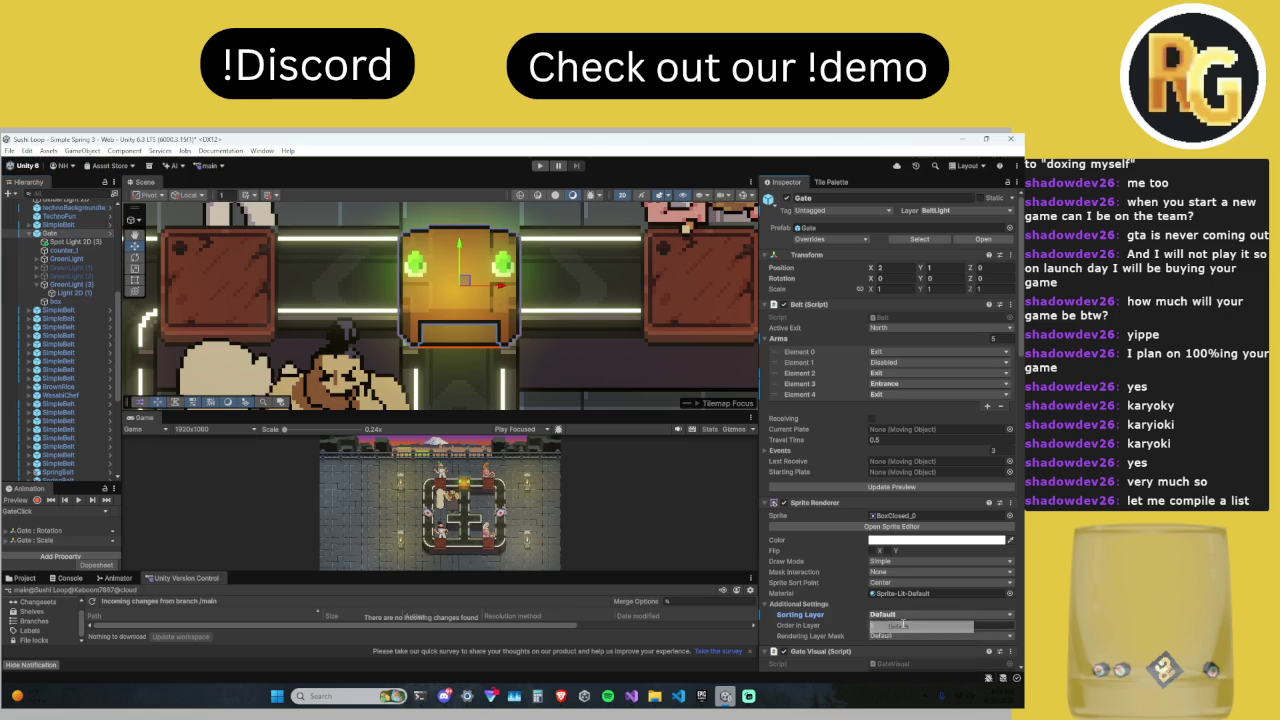
Step: Enlarge the game preview and leave the Gate's Travel Time at 0.5
{"action": "left_click_drag", "start_coordinate": [465, 414], "coordinate": [465, 527]}
{"action": "scroll", "coordinate": [507, 507], "scroll_direction": "up", "scroll_amount": 5}
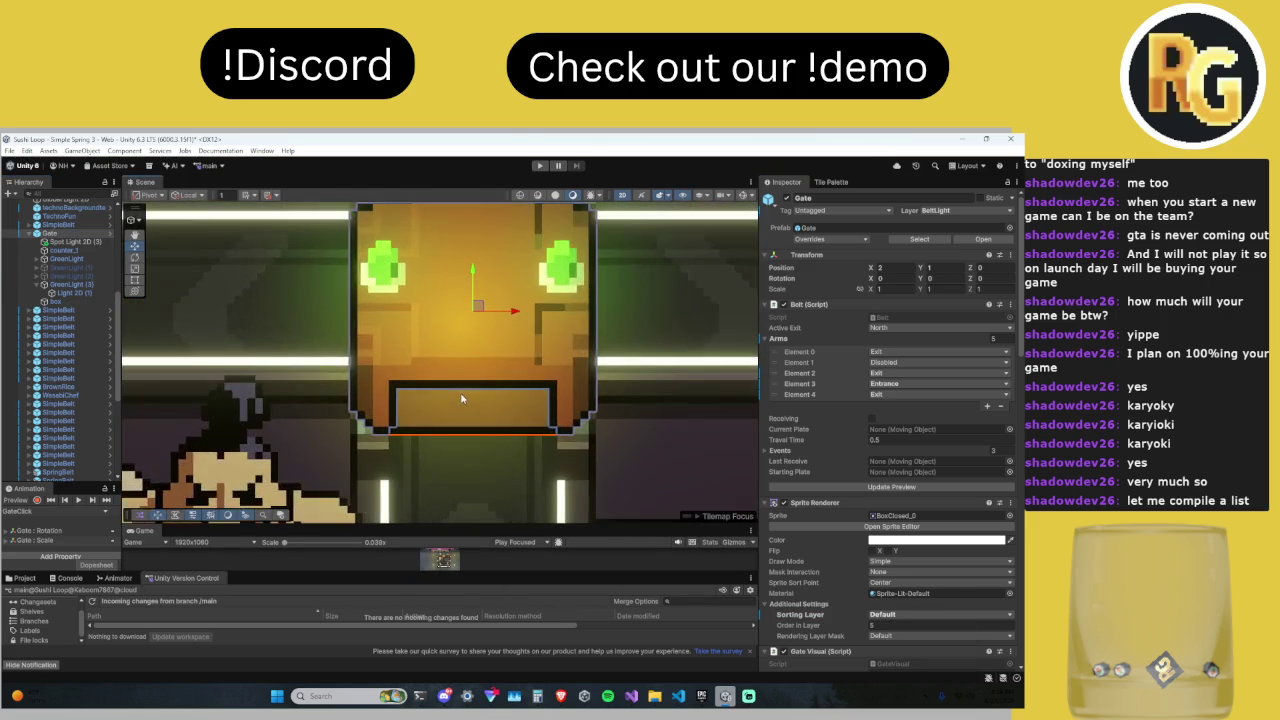
{"action": "left_click_drag", "start_coordinate": [547, 526], "coordinate": [547, 421]}
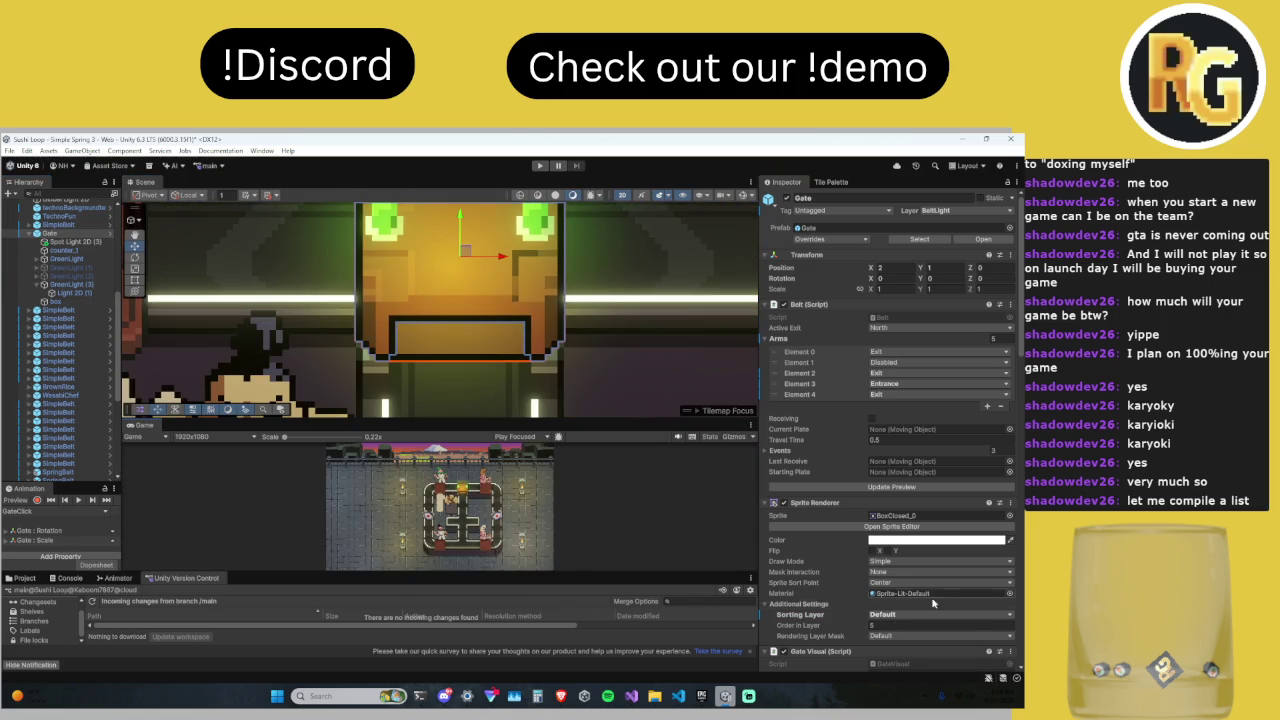
{"action": "left_click", "coordinate": [872, 439]}
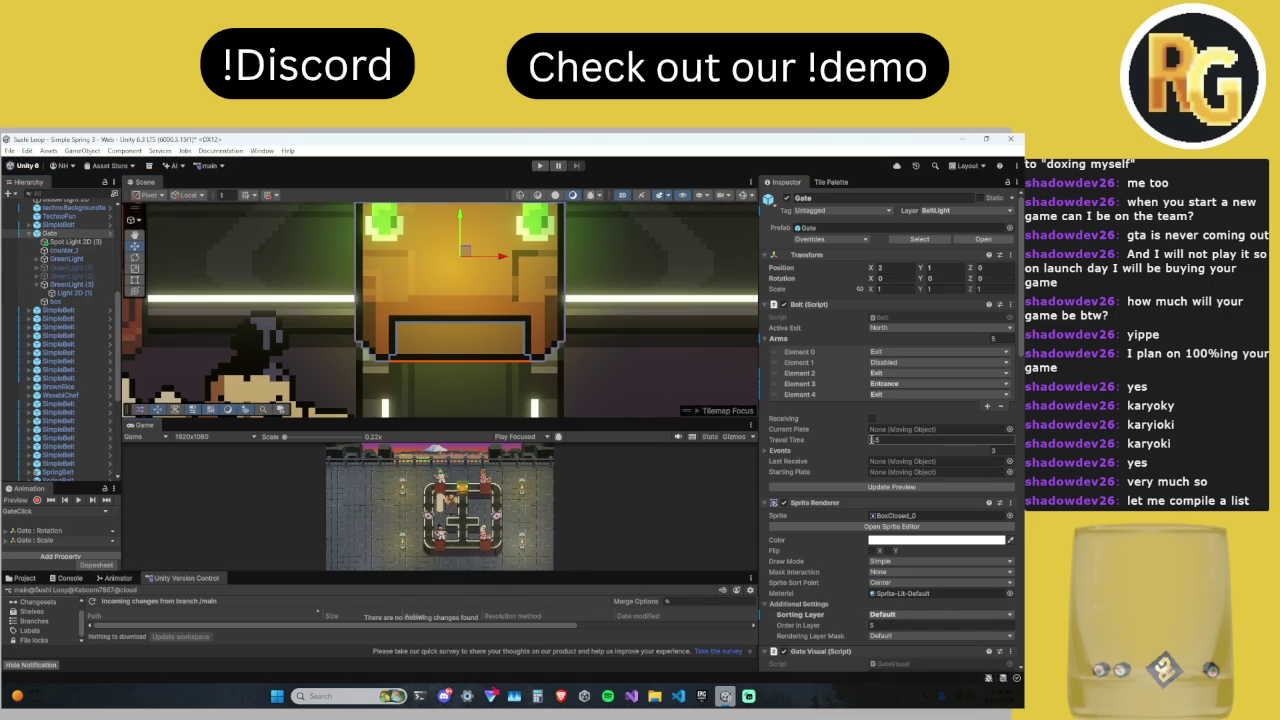
{"action": "left_click", "coordinate": [790, 484]}
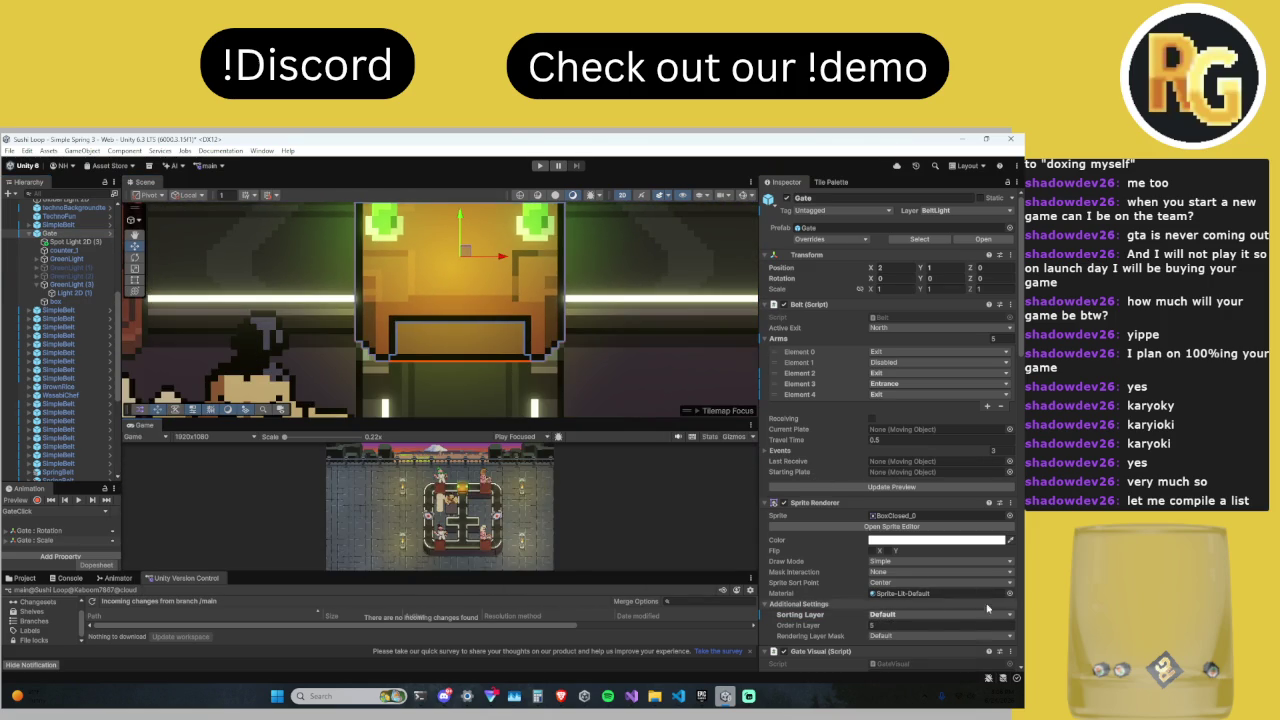
Step: Try the Gate sprite on the Belt and Gate layers, finally settling on Default
{"action": "left_click", "coordinate": [912, 615]}
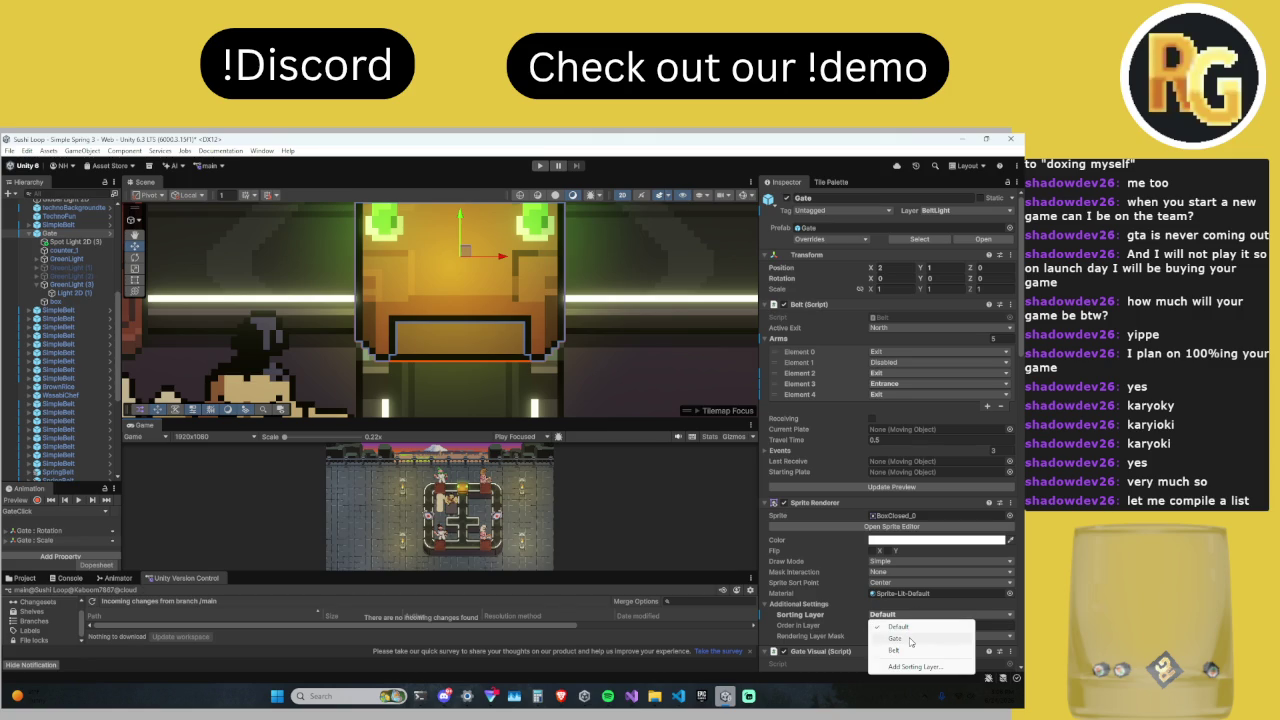
{"action": "left_click", "coordinate": [908, 651]}
{"action": "left_click", "coordinate": [894, 614]}
{"action": "left_click", "coordinate": [903, 640]}
{"action": "left_click", "coordinate": [900, 614]}
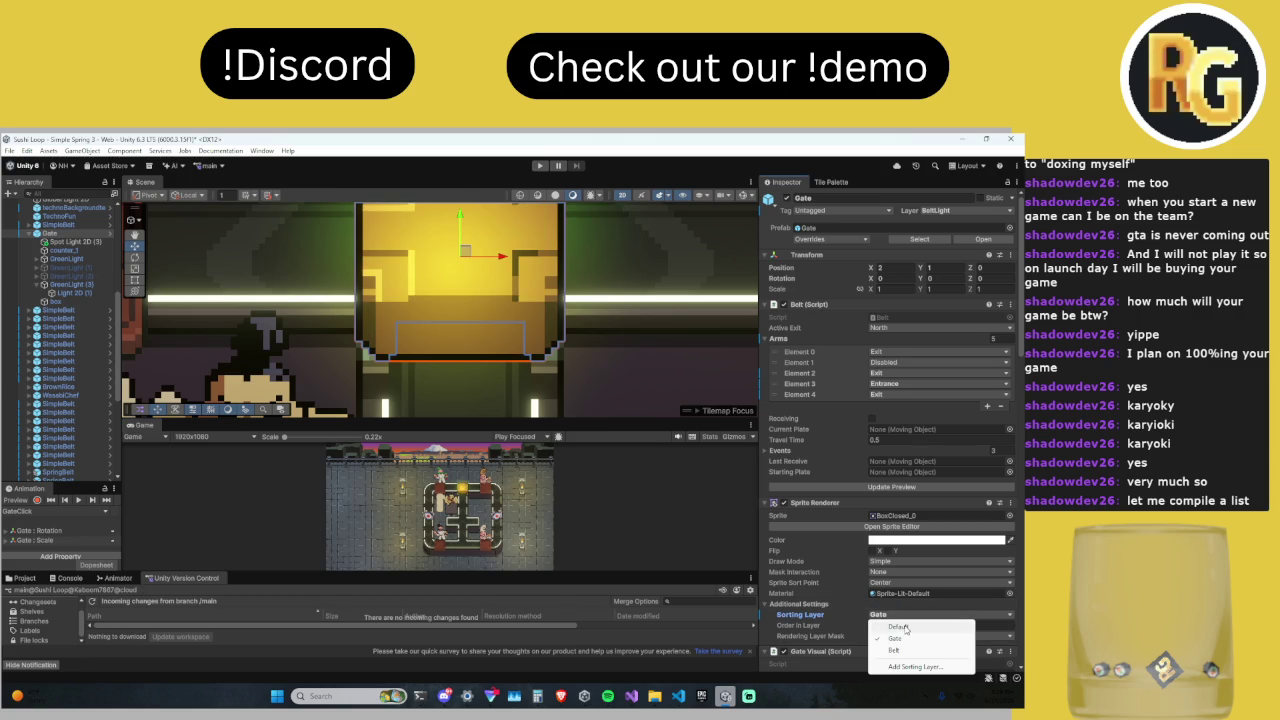
{"action": "left_click", "coordinate": [905, 627]}
{"action": "left_click", "coordinate": [905, 616]}
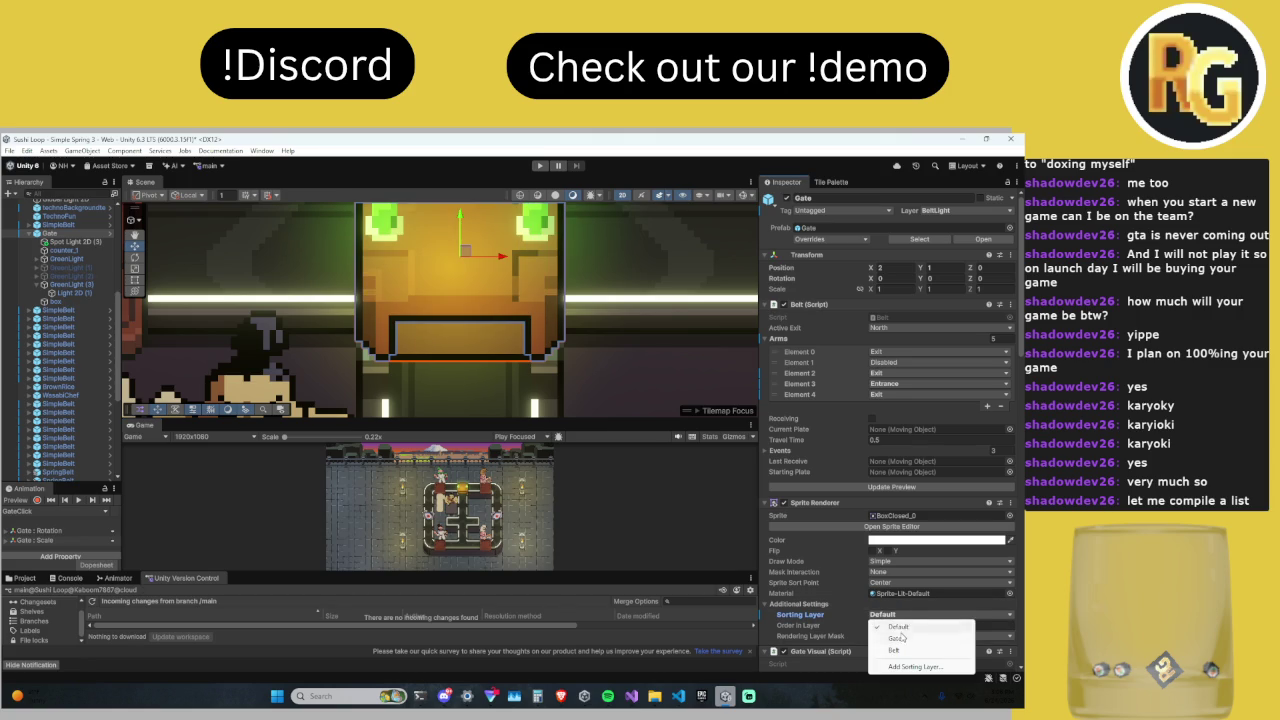
{"action": "left_click", "coordinate": [903, 640]}
{"action": "left_click", "coordinate": [900, 614]}
{"action": "left_click", "coordinate": [899, 628]}
{"action": "mouse_move", "coordinate": [526, 420]}
{"action": "left_mouse_down"}
{"action": "mouse_move", "coordinate": [526, 200]}
{"action": "mouse_move", "coordinate": [526, 368]}
{"action": "left_mouse_up"}
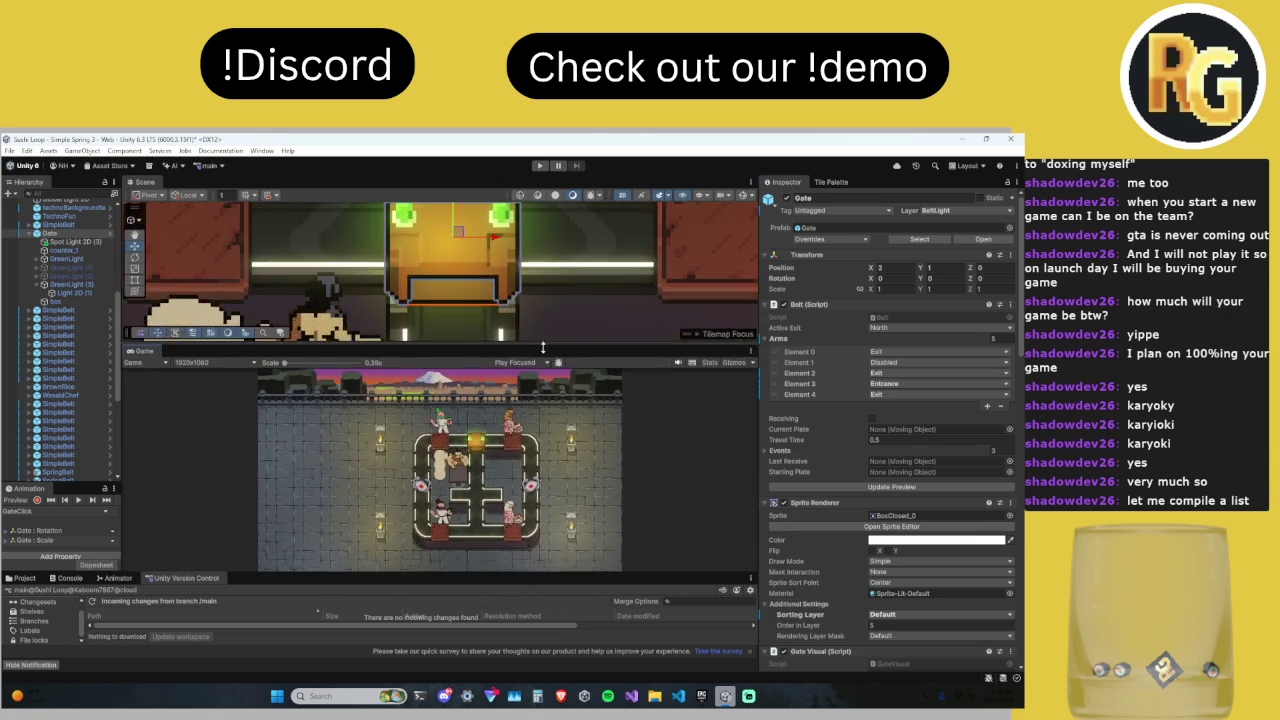
Step: Select the Gate, then its box child object
{"action": "left_click", "coordinate": [430, 342]}
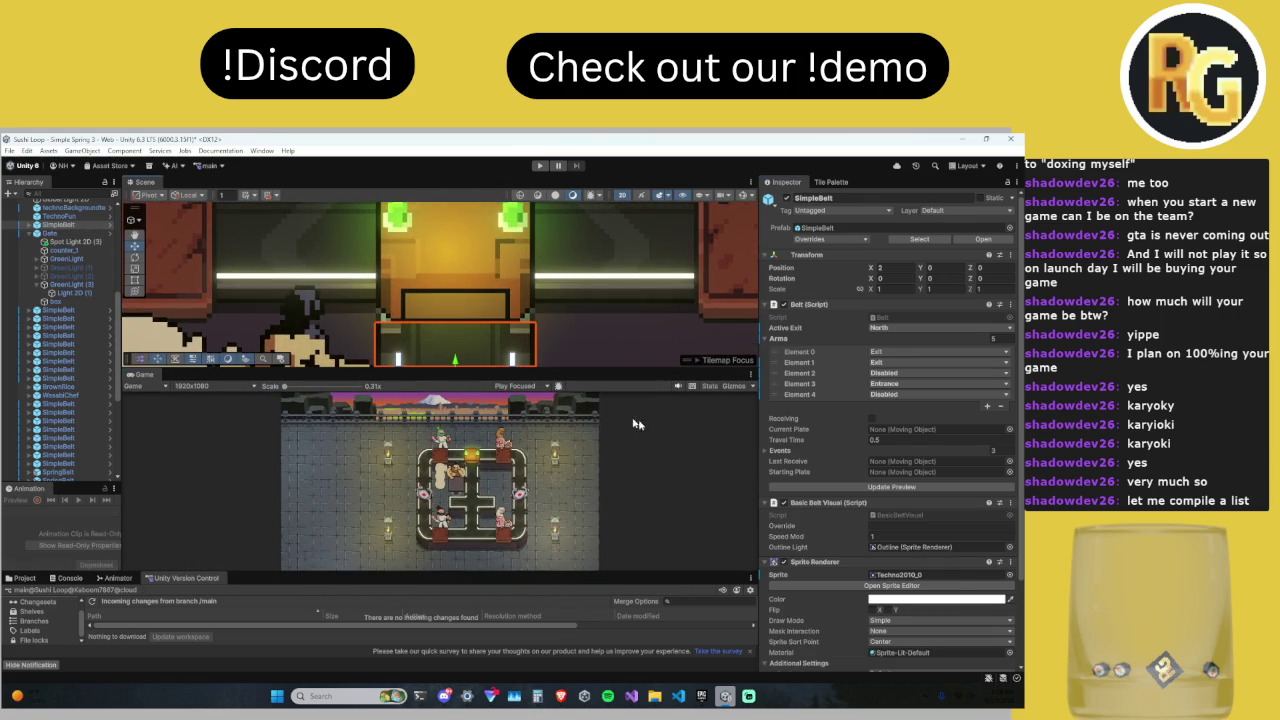
{"action": "left_click", "coordinate": [44, 262]}
{"action": "left_click", "coordinate": [905, 614]}
{"action": "left_click", "coordinate": [915, 646]}
{"action": "left_click", "coordinate": [68, 332]}
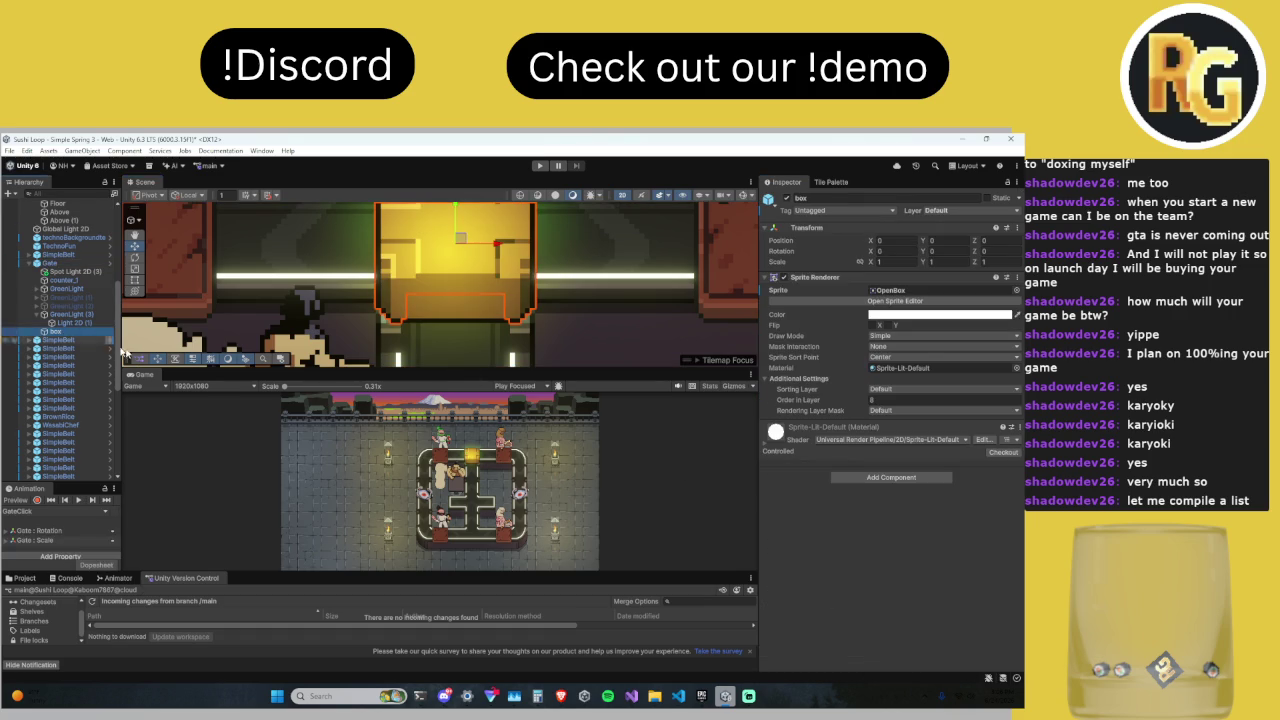
Step: Change the box sprite's sorting layer, trying Gate, then reselect the Gate
{"action": "left_click", "coordinate": [904, 390]}
{"action": "left_click", "coordinate": [912, 421]}
{"action": "left_click", "coordinate": [881, 390]}
{"action": "left_click", "coordinate": [912, 413]}
{"action": "left_click", "coordinate": [66, 264]}
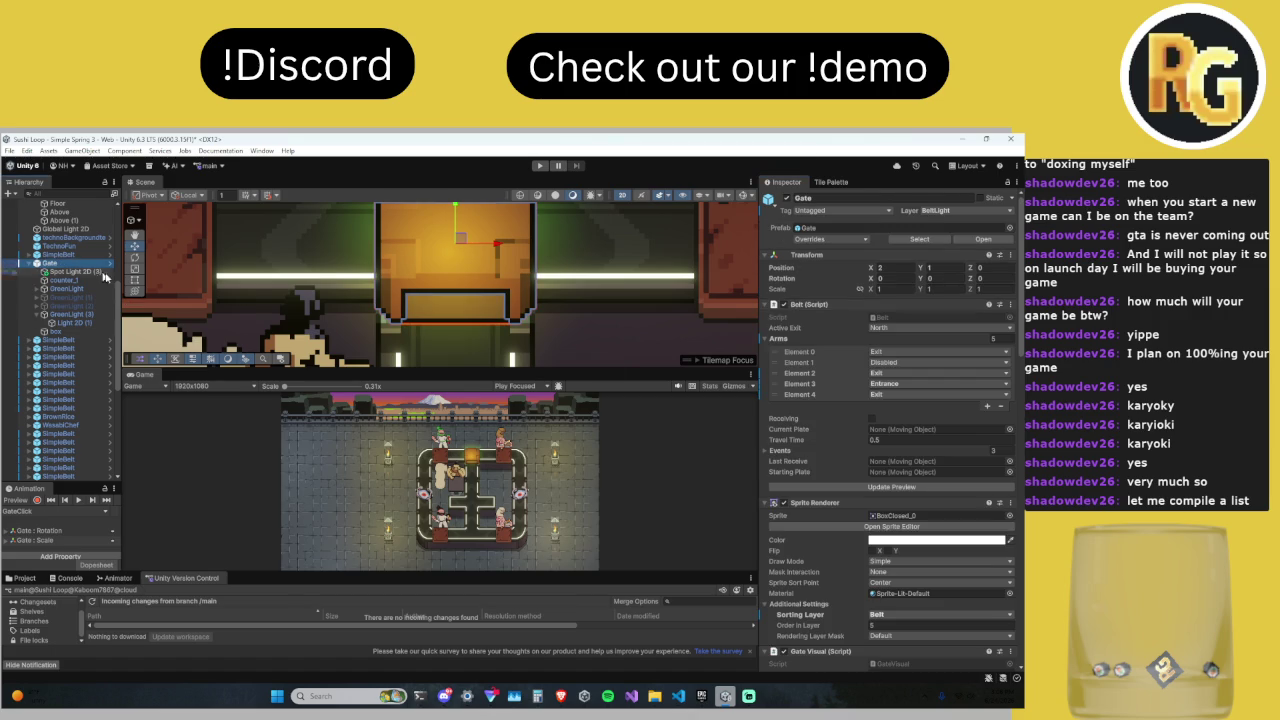
Step: Set the Gate sprite's sorting layer back to Gate and enlarge the game preview
{"action": "left_click", "coordinate": [893, 615]}
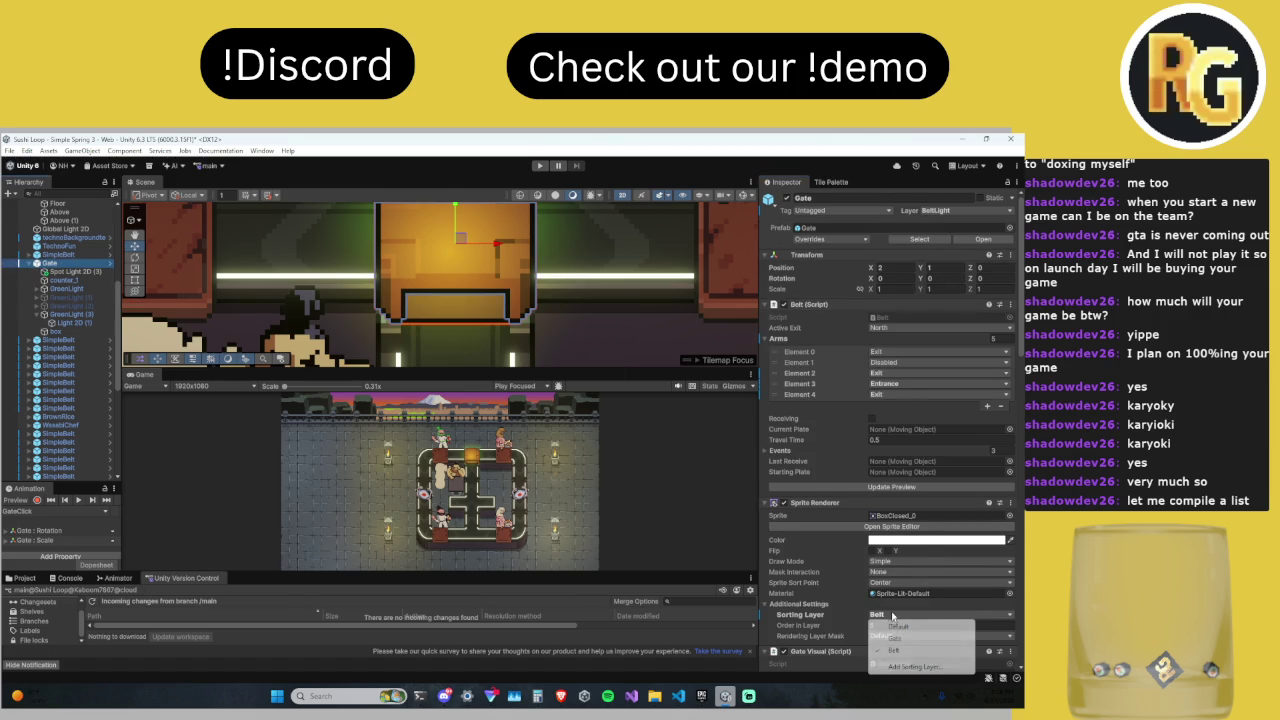
{"action": "left_click", "coordinate": [895, 637]}
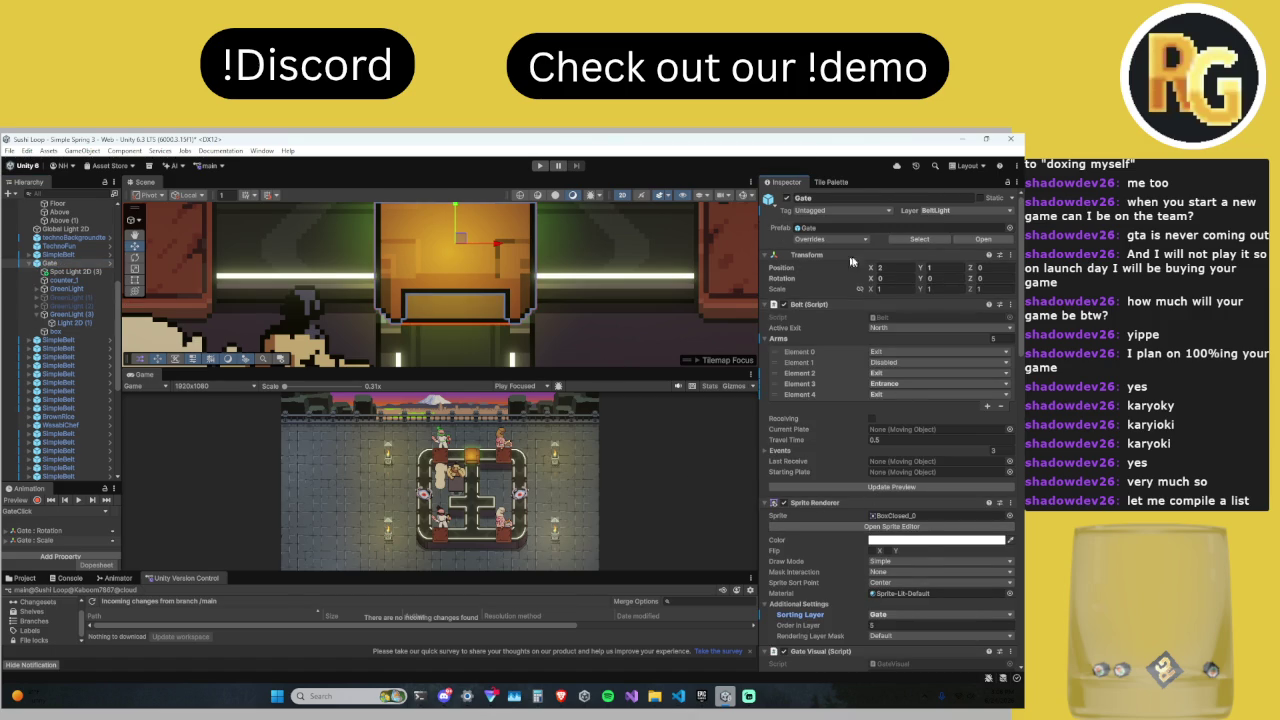
{"action": "scroll", "coordinate": [534, 270], "scroll_direction": "up", "scroll_amount": 2}
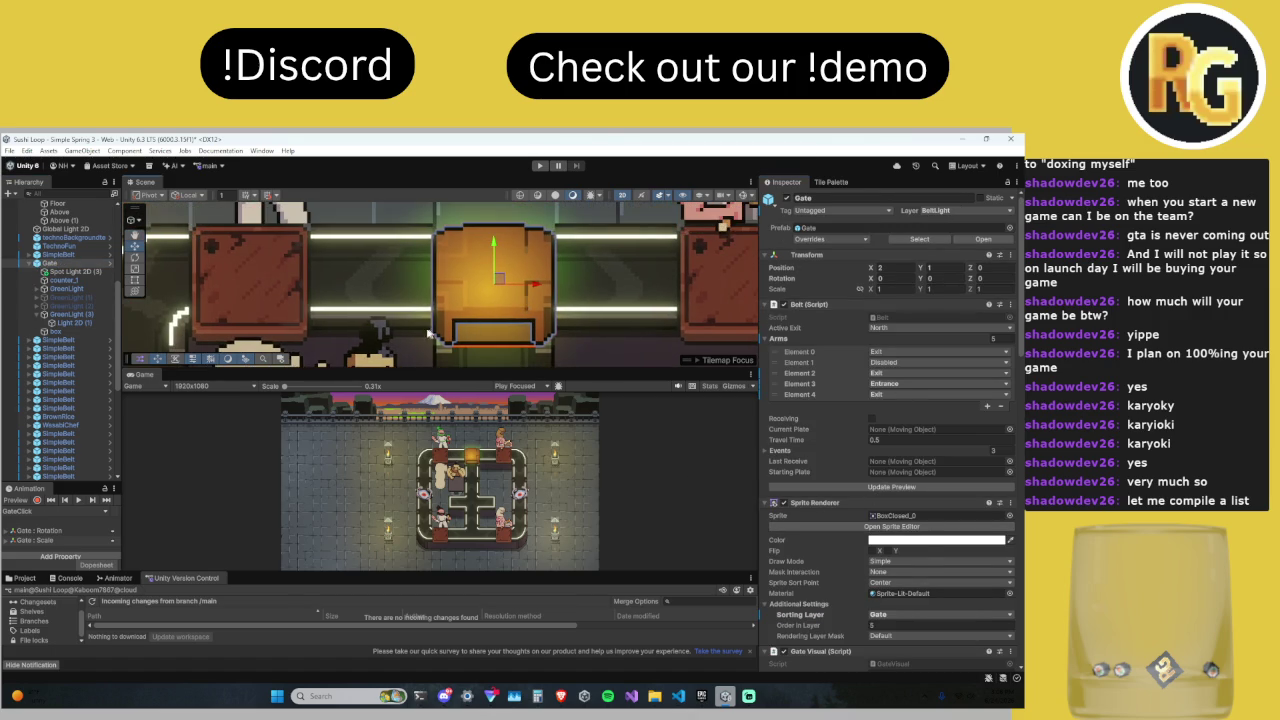
{"action": "mouse_move", "coordinate": [515, 369]}
{"action": "left_mouse_down"}
{"action": "mouse_move", "coordinate": [549, 196]}
{"action": "mouse_move", "coordinate": [537, 385]}
{"action": "mouse_move", "coordinate": [556, 218]}
{"action": "mouse_move", "coordinate": [556, 280]}
{"action": "left_mouse_up"}
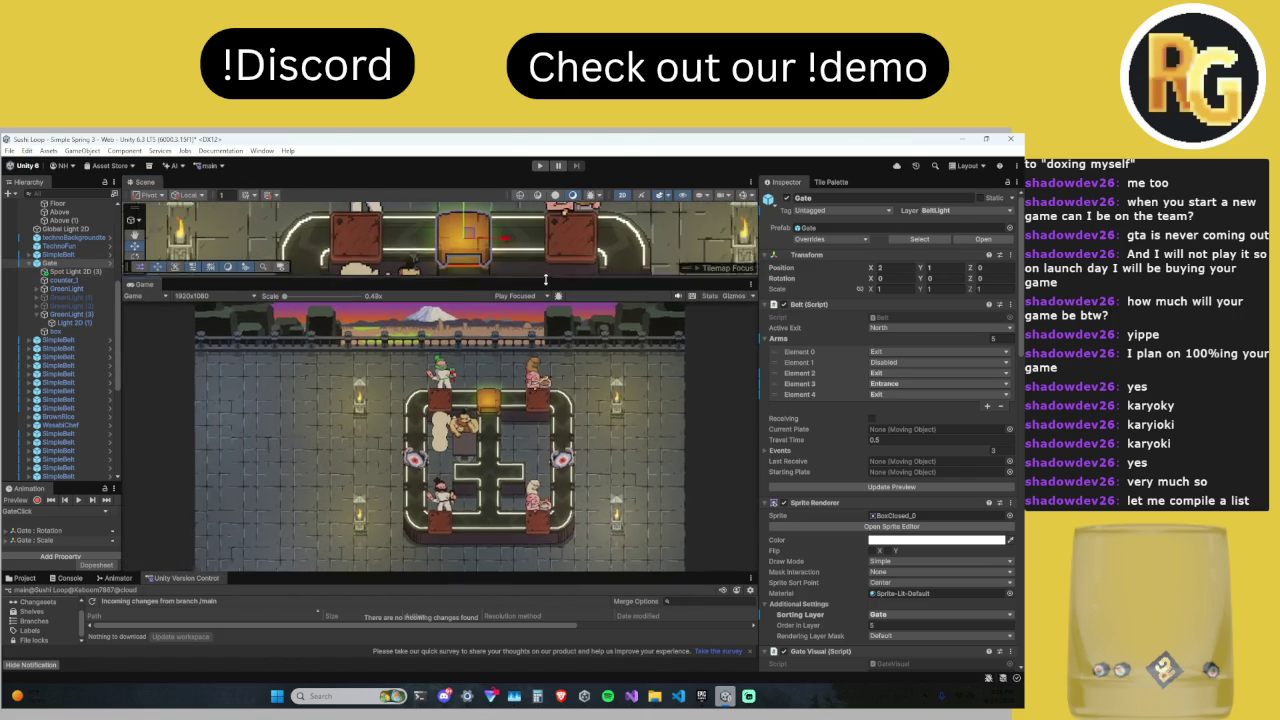
{"action": "left_click", "coordinate": [72, 271]}
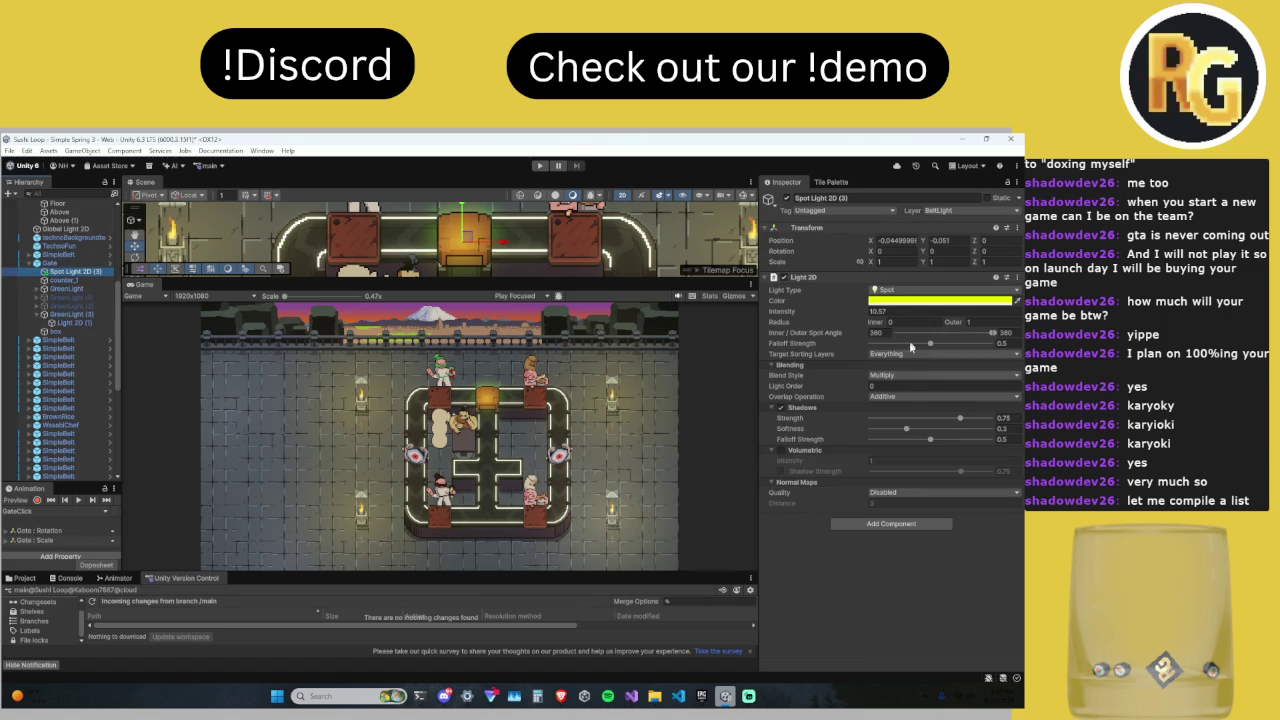
Step: Restrict Spot Light 2D (3)'s Target Sorting Layers to Gate only, removing Belt
{"action": "left_click", "coordinate": [895, 356]}
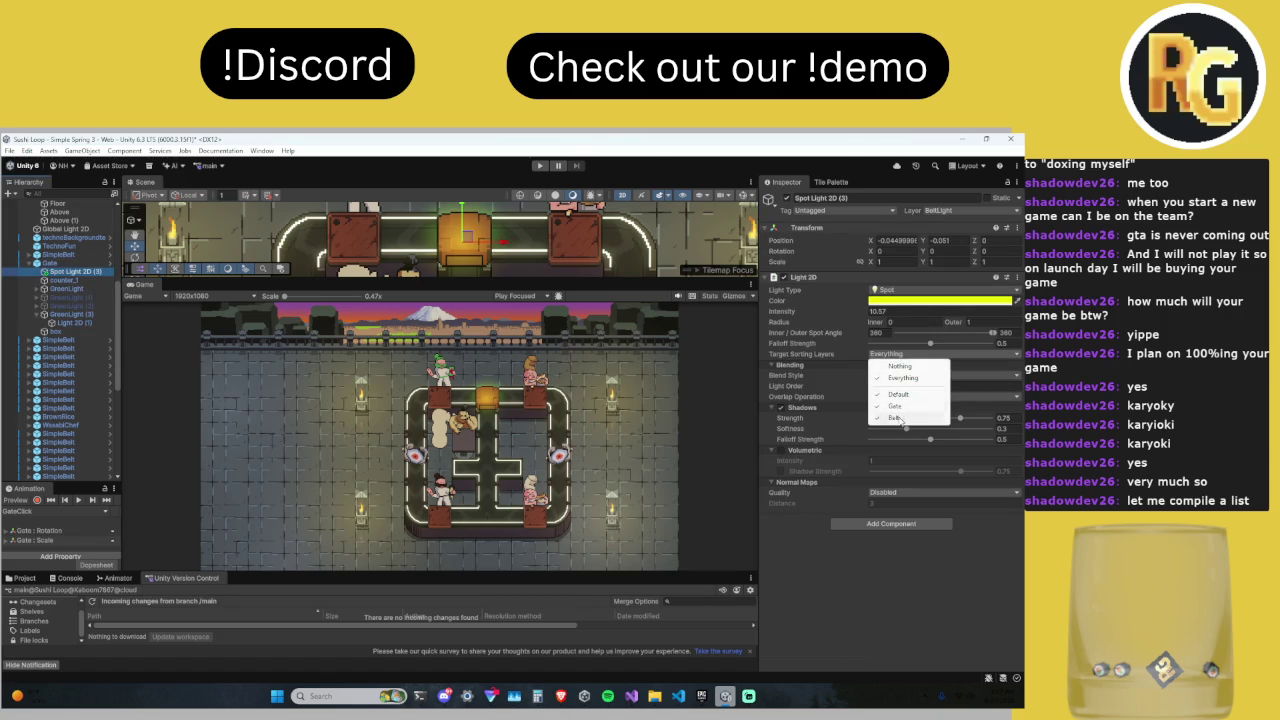
{"action": "left_click", "coordinate": [897, 418]}
{"action": "left_click", "coordinate": [885, 357]}
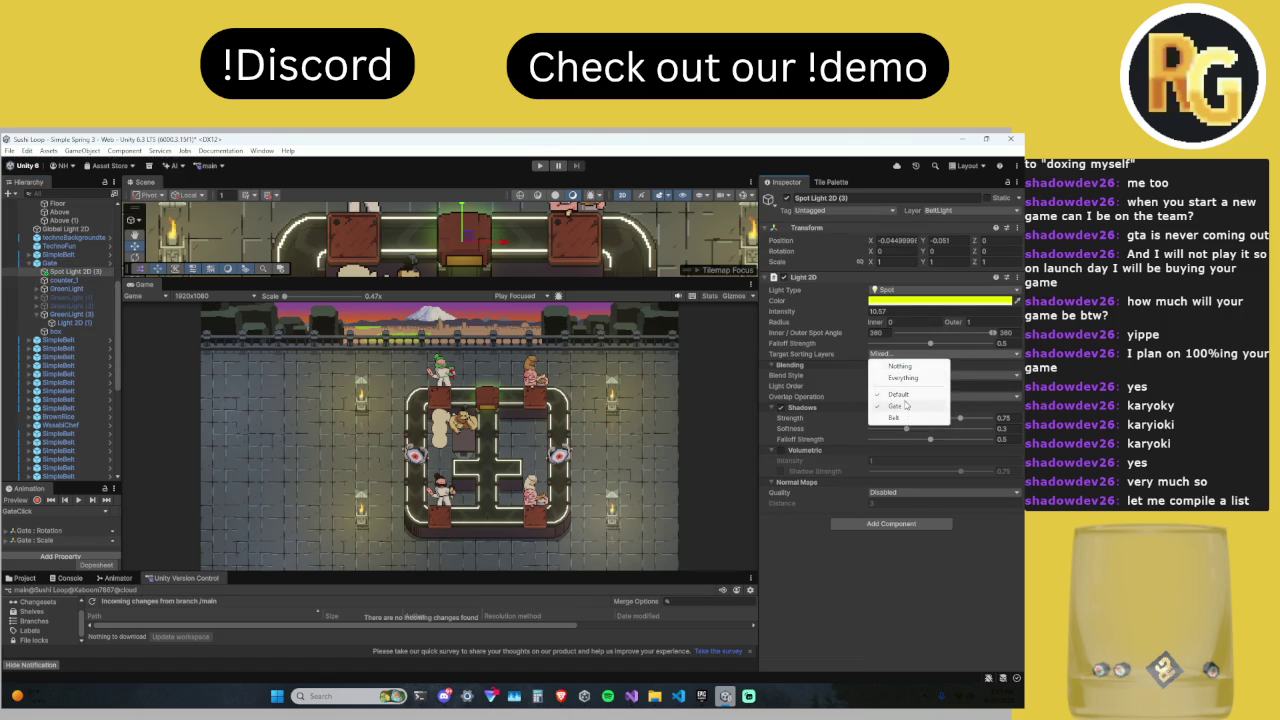
{"action": "left_click", "coordinate": [900, 394]}
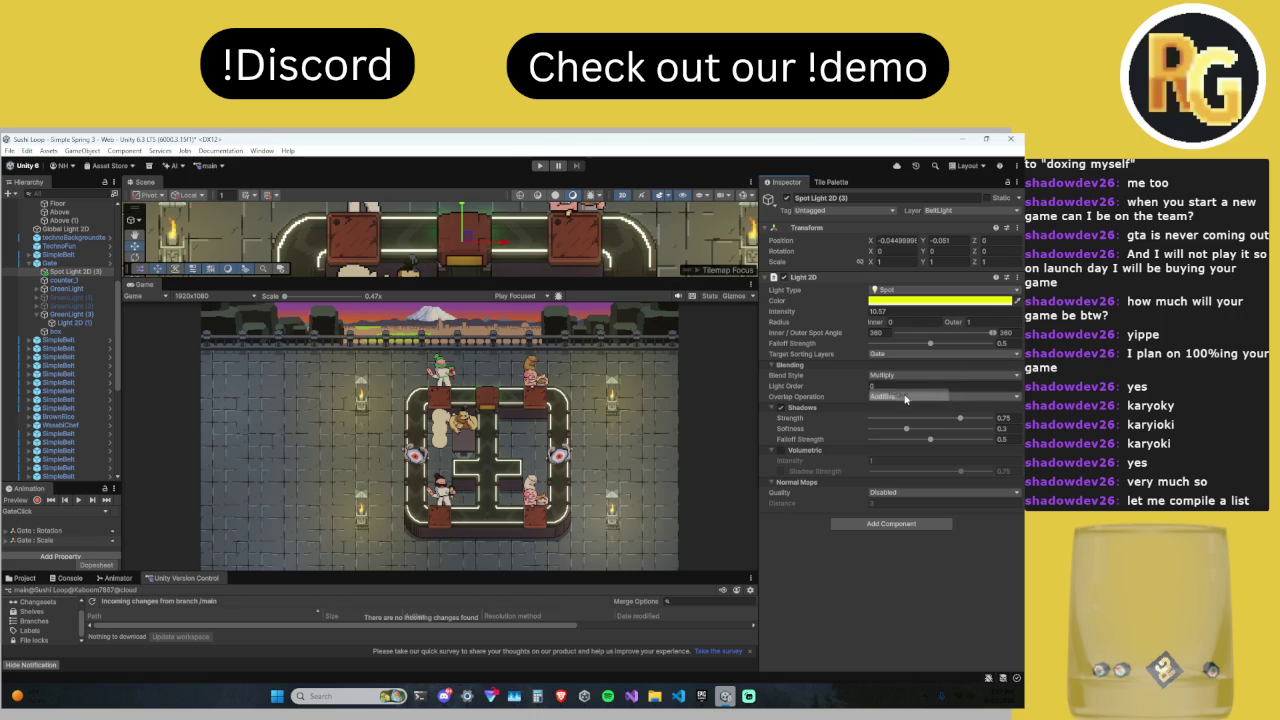
{"action": "left_click", "coordinate": [896, 357]}
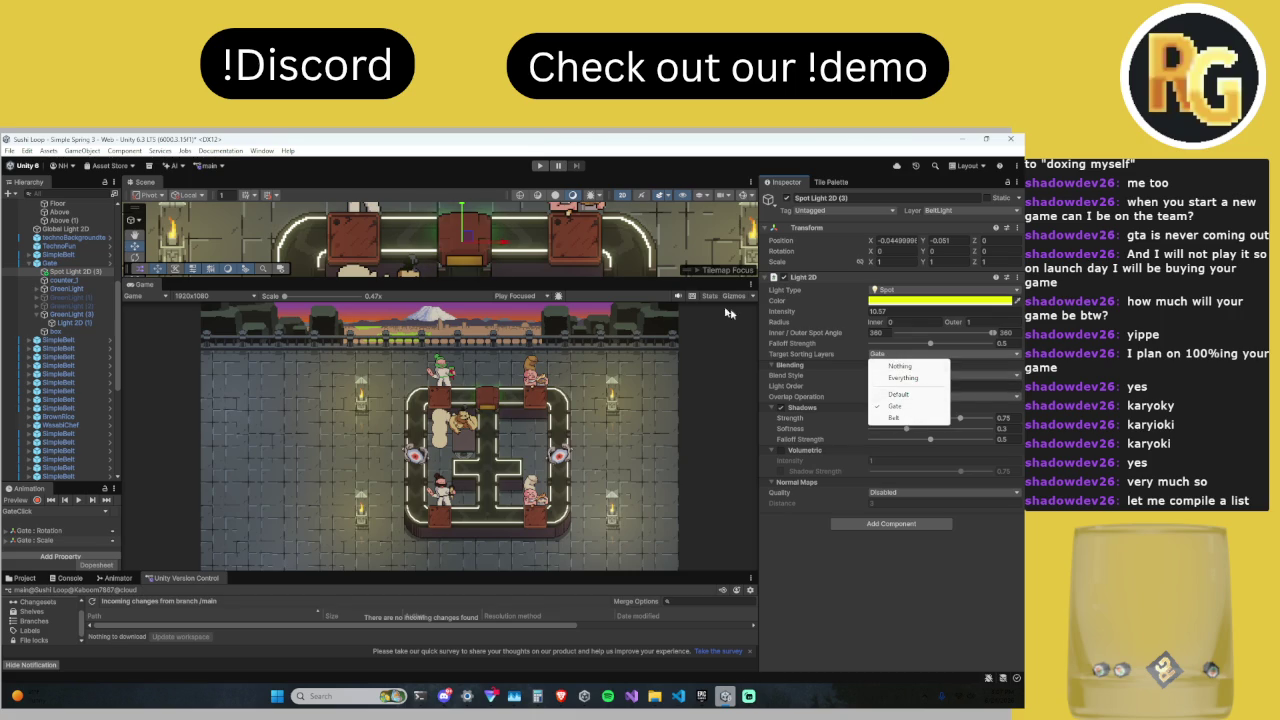
{"action": "mouse_move", "coordinate": [525, 281]}
{"action": "left_mouse_down"}
{"action": "mouse_move", "coordinate": [532, 193]}
{"action": "mouse_move", "coordinate": [531, 330]}
{"action": "left_mouse_up"}
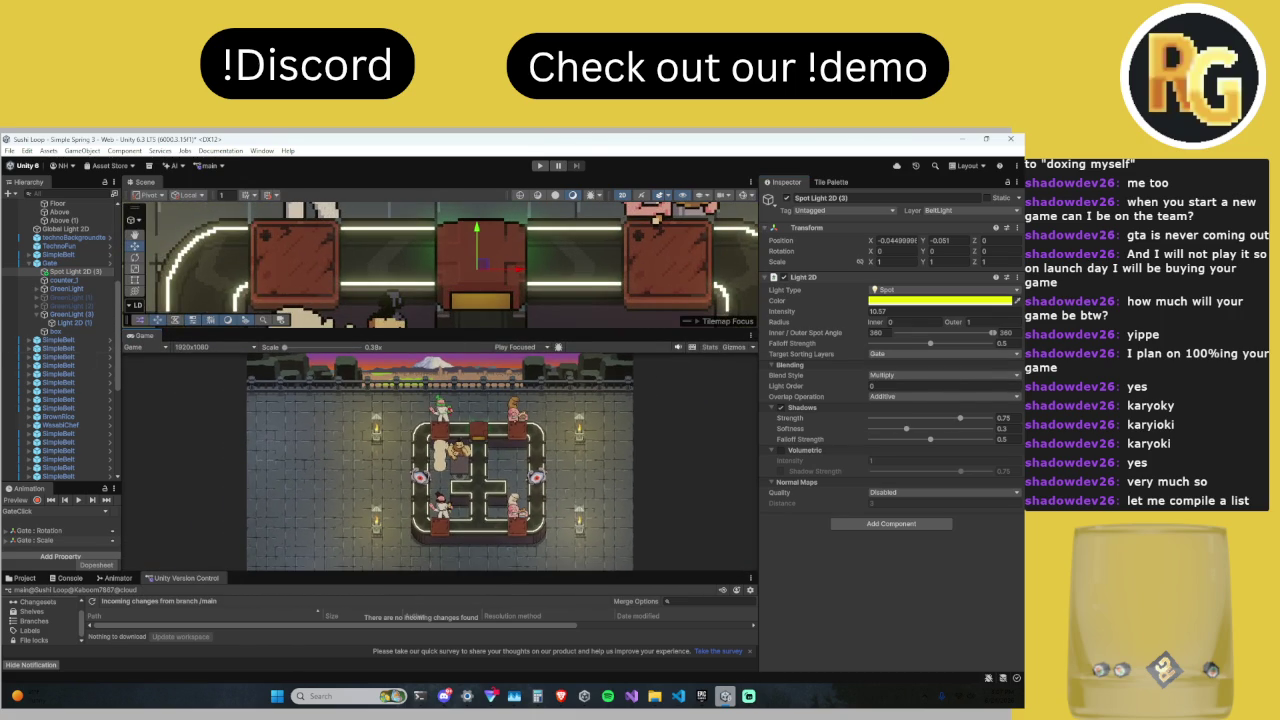
{"action": "left_click", "coordinate": [70, 314]}
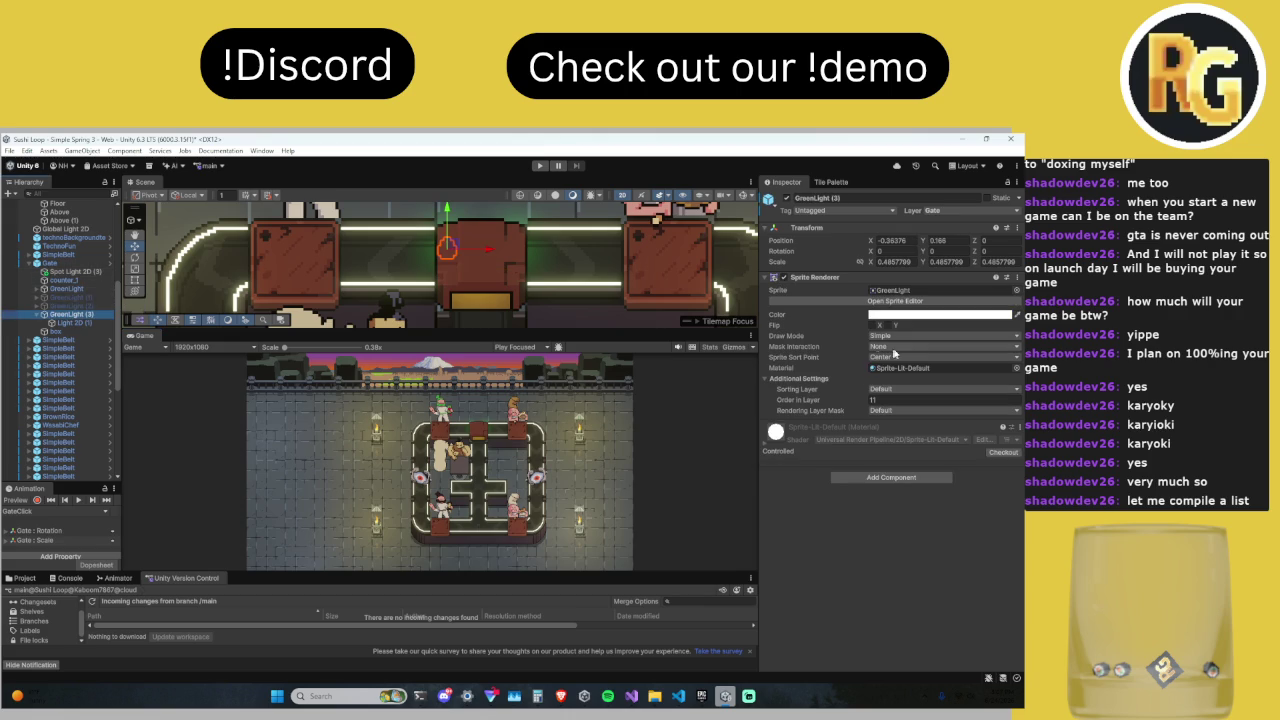
Step: Put GreenLight (3) on the Belt sorting layer and add another target layer to its Light 2D (1)
{"action": "left_click", "coordinate": [888, 389]}
{"action": "left_click", "coordinate": [908, 414]}
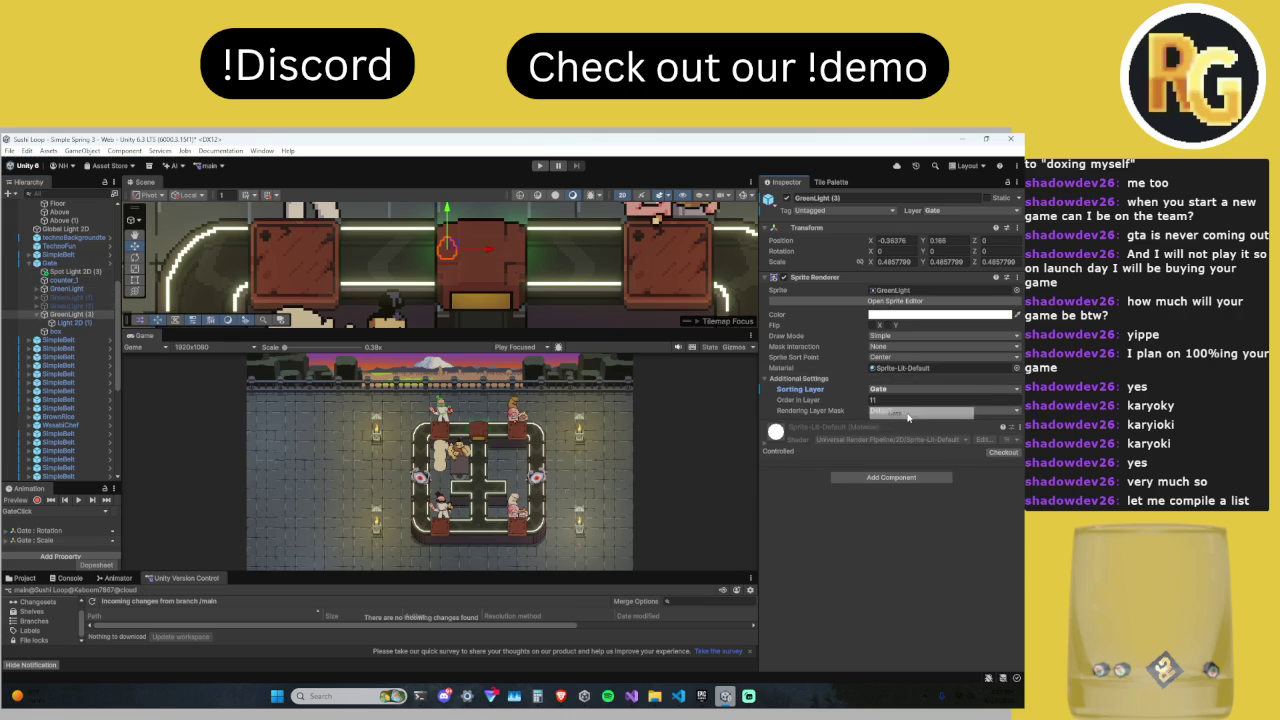
{"action": "left_click", "coordinate": [888, 389]}
{"action": "left_click", "coordinate": [893, 424]}
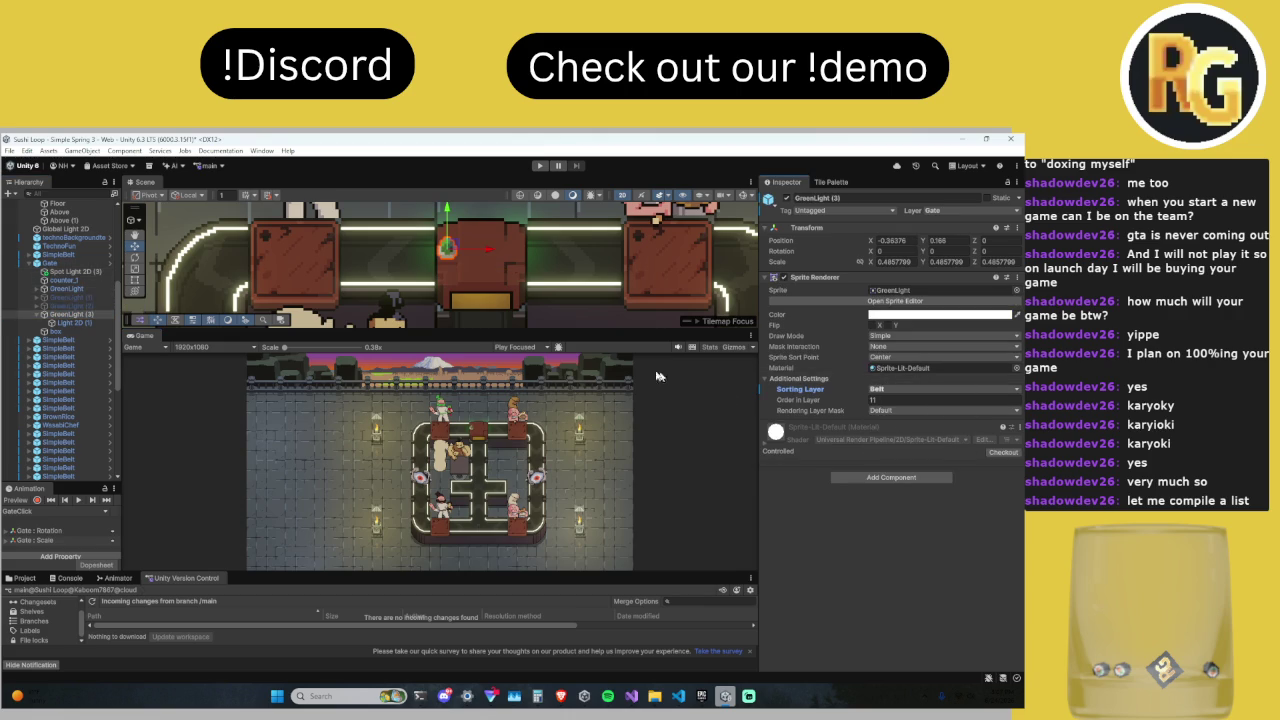
{"action": "left_click", "coordinate": [74, 322]}
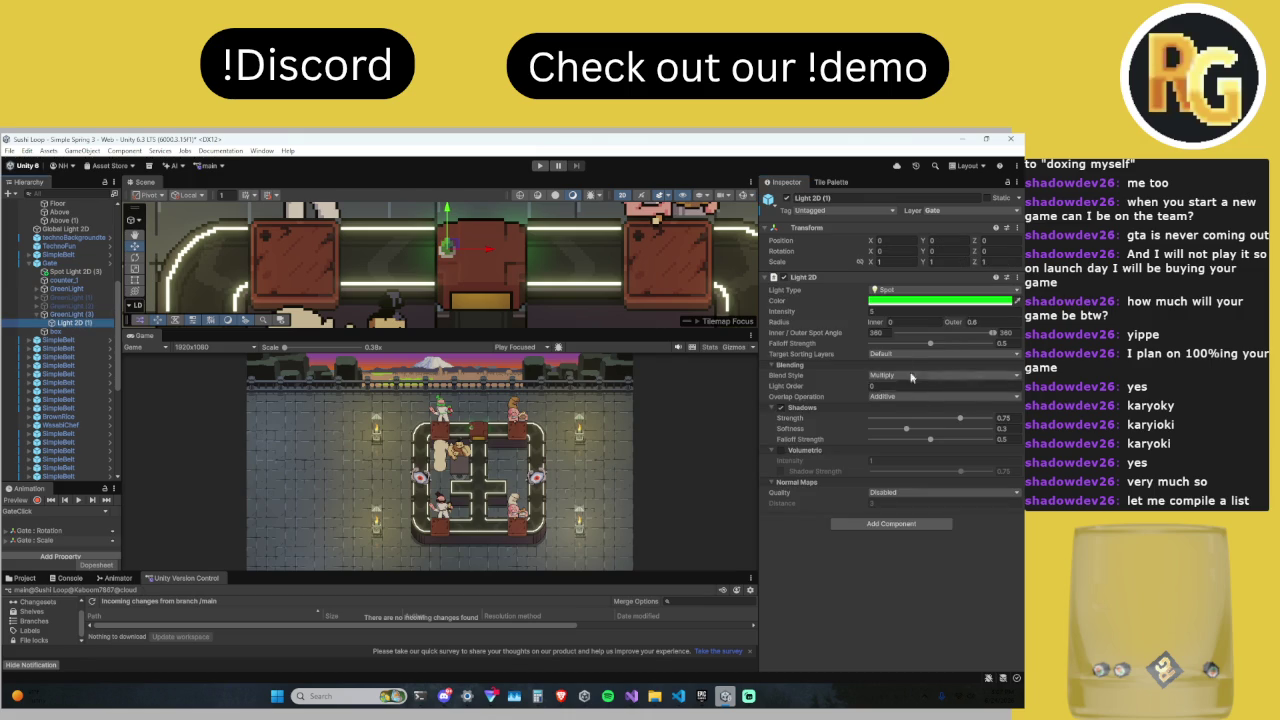
{"action": "left_click", "coordinate": [897, 358]}
{"action": "left_click", "coordinate": [903, 420]}
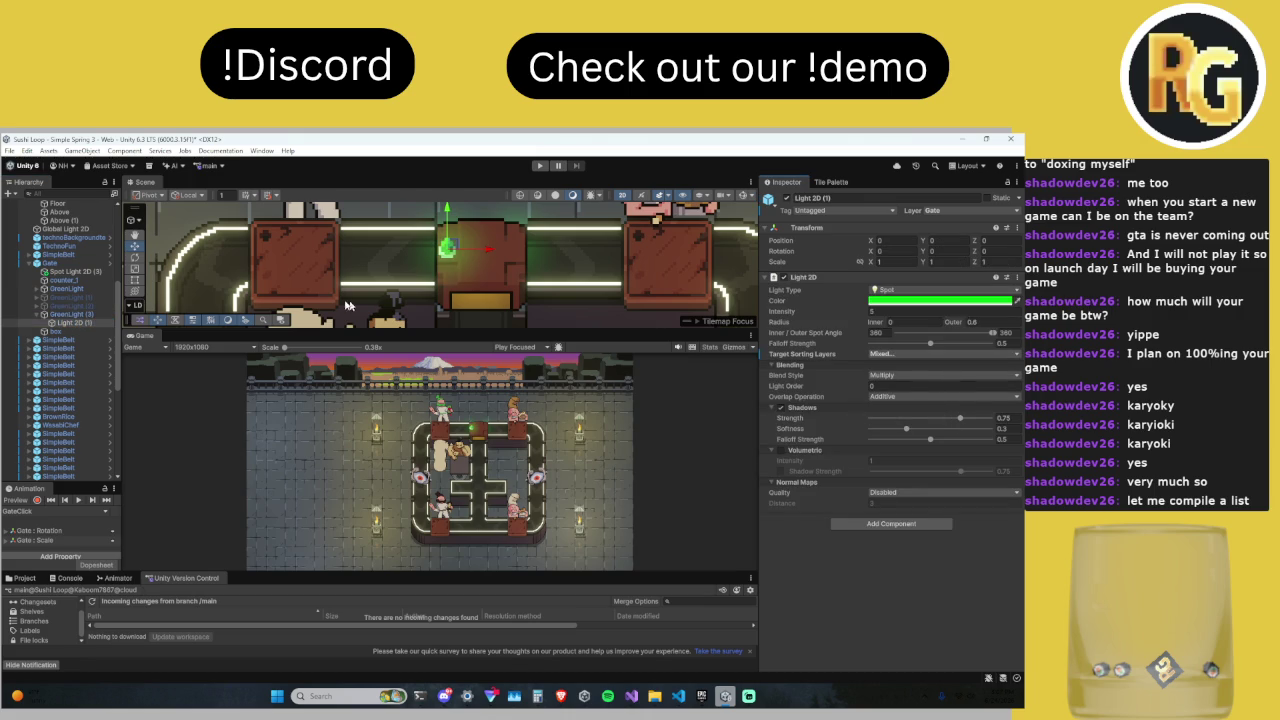
Step: Put the other GreenLight sprite on Belt and add Belt to its light's target layers
{"action": "left_click", "coordinate": [68, 289]}
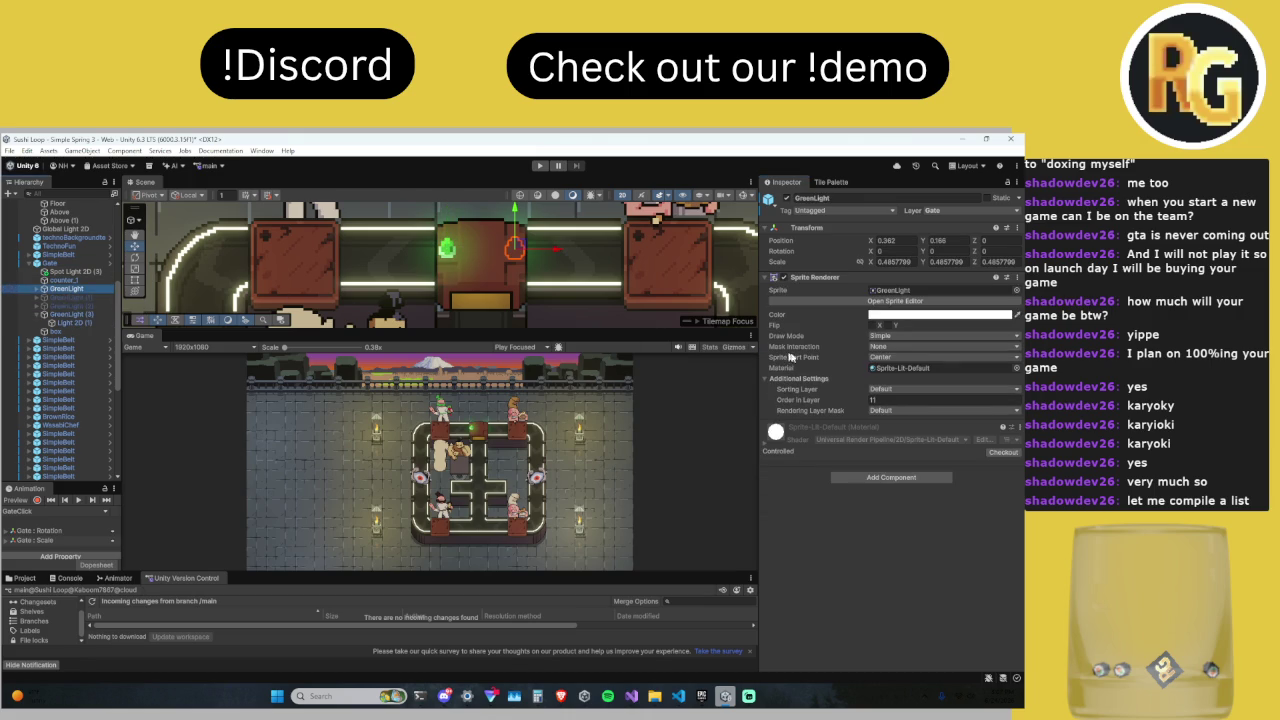
{"action": "left_click", "coordinate": [880, 391]}
{"action": "left_click", "coordinate": [910, 428]}
{"action": "left_click", "coordinate": [36, 290]}
{"action": "left_click", "coordinate": [72, 297]}
{"action": "left_click", "coordinate": [893, 354]}
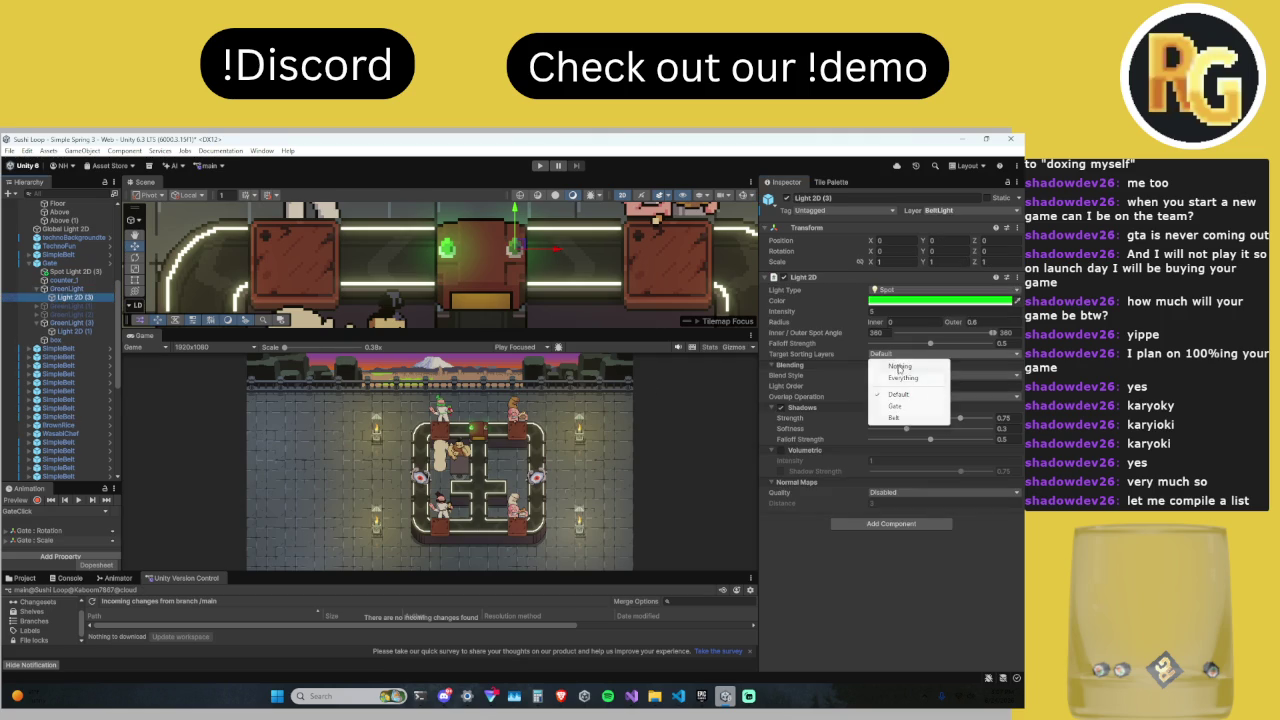
{"action": "left_click", "coordinate": [900, 420]}
{"action": "mouse_move", "coordinate": [492, 330]}
{"action": "left_mouse_down"}
{"action": "mouse_move", "coordinate": [492, 232]}
{"action": "mouse_move", "coordinate": [494, 356]}
{"action": "left_mouse_up"}
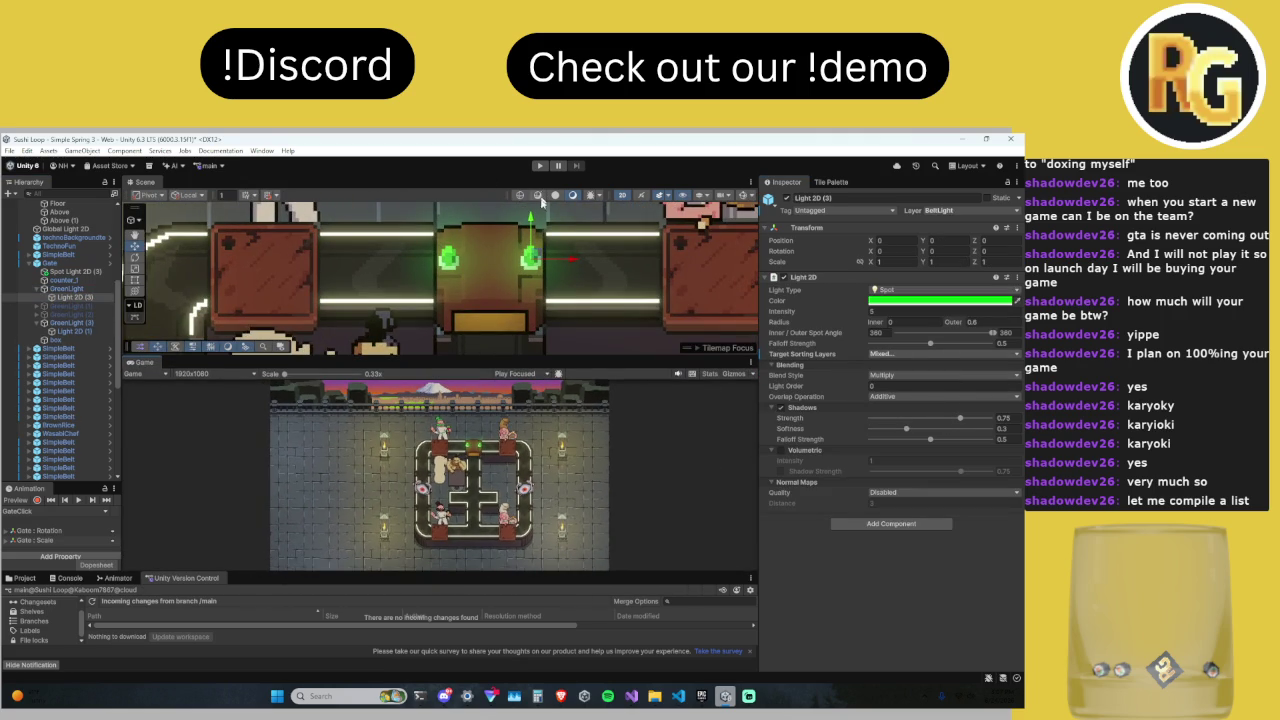
{"action": "double_click", "coordinate": [131, 369]}
Step: Play through the intro dialogue into Level 0 until 1/15 orders, then stop and restore the layout
{"action": "left_click", "coordinate": [540, 165]}
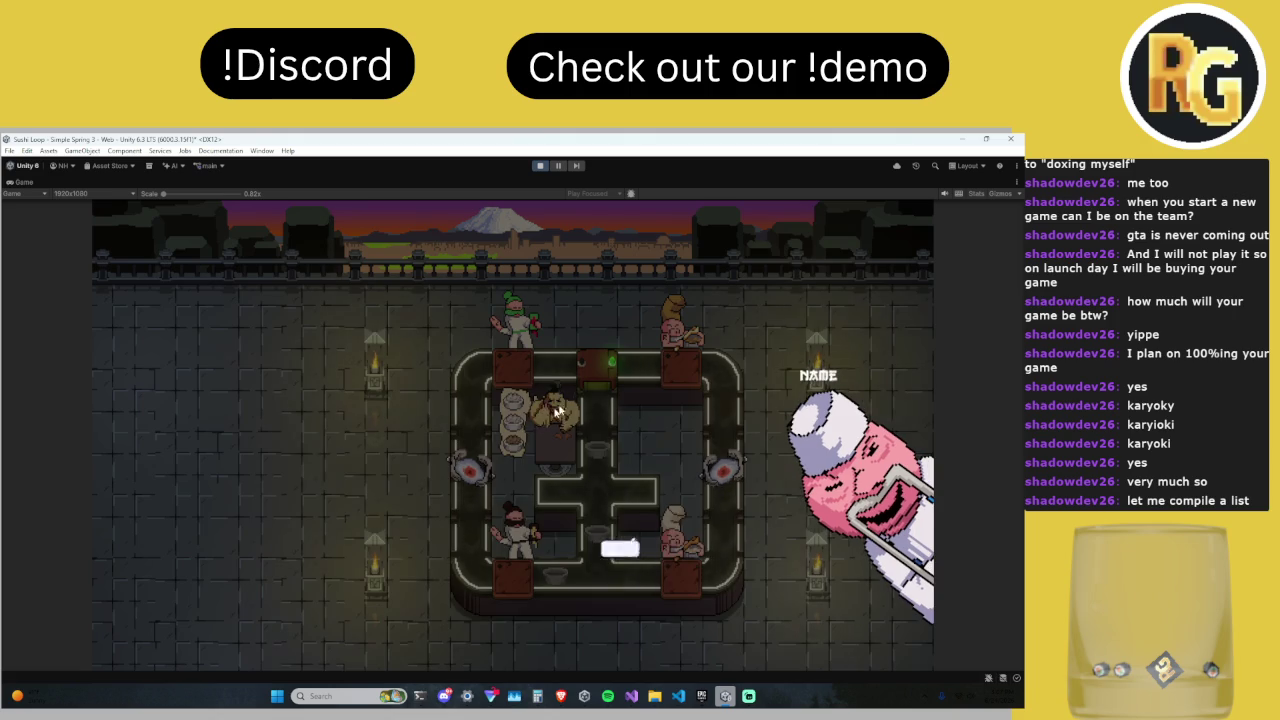
{"action": "left_click", "coordinate": [469, 436]}
{"action": "left_click", "coordinate": [469, 430]}
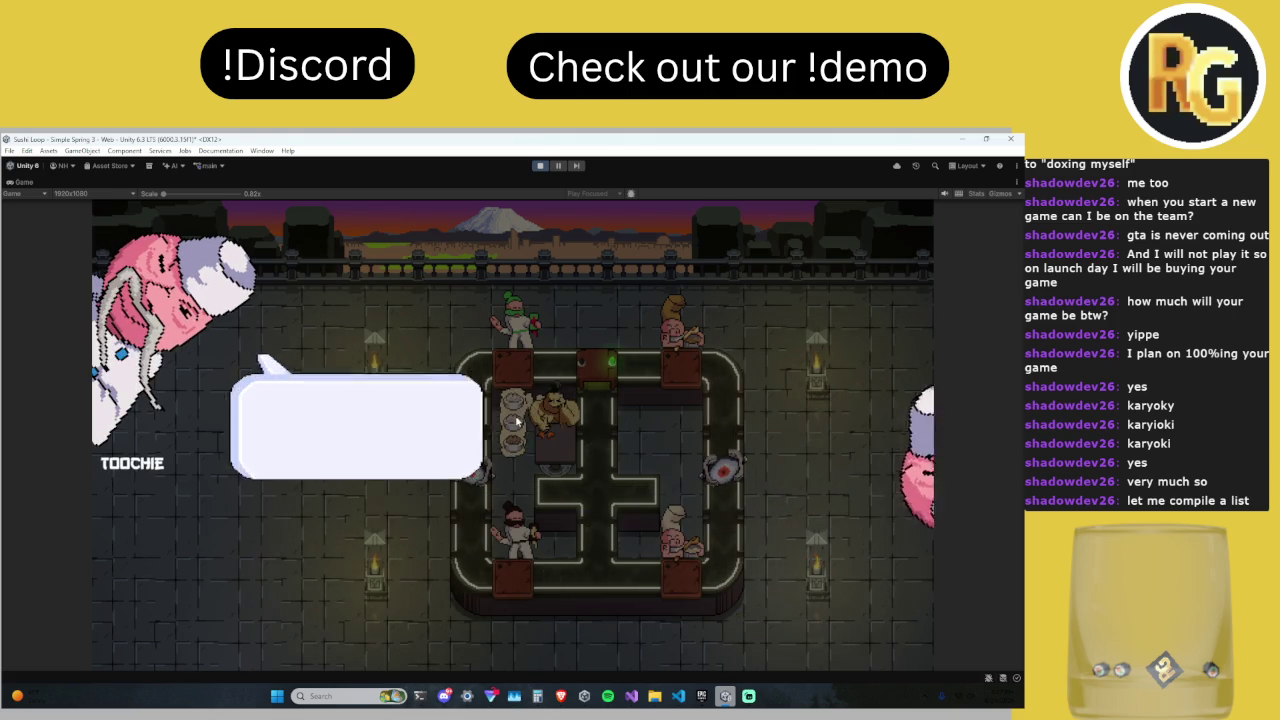
{"action": "left_click", "coordinate": [515, 428]}
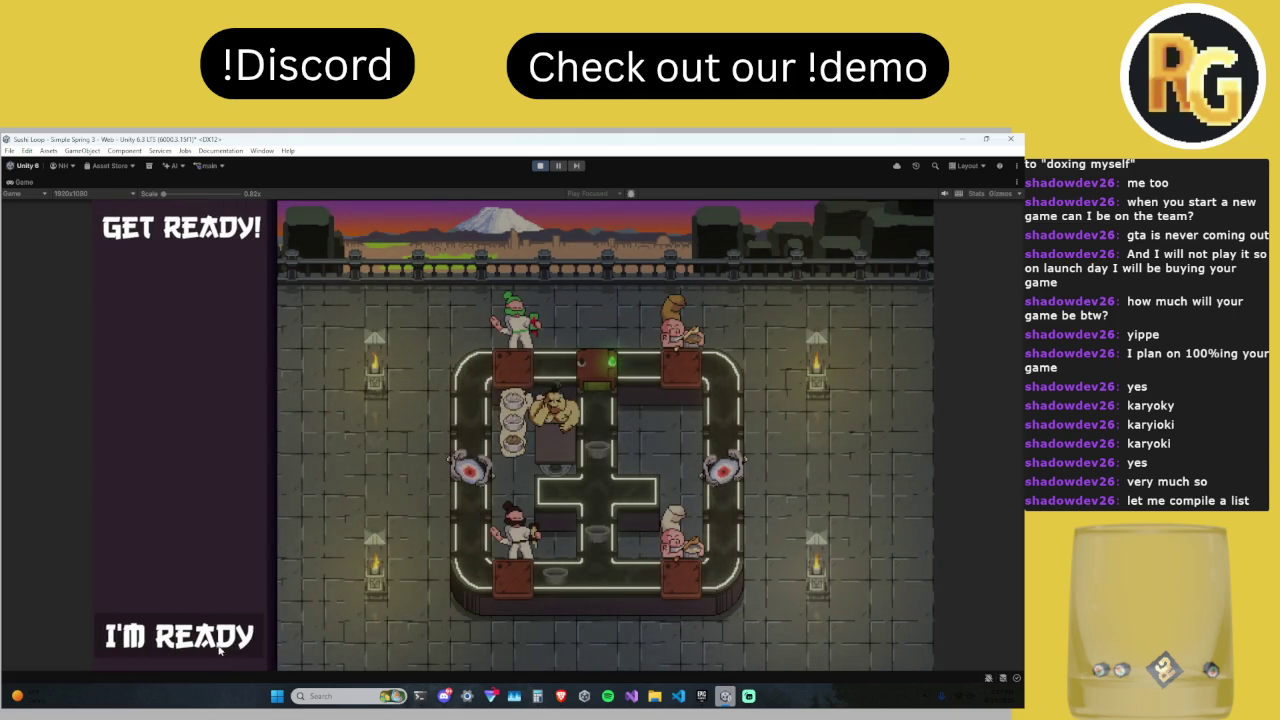
{"action": "key", "text": "space"}
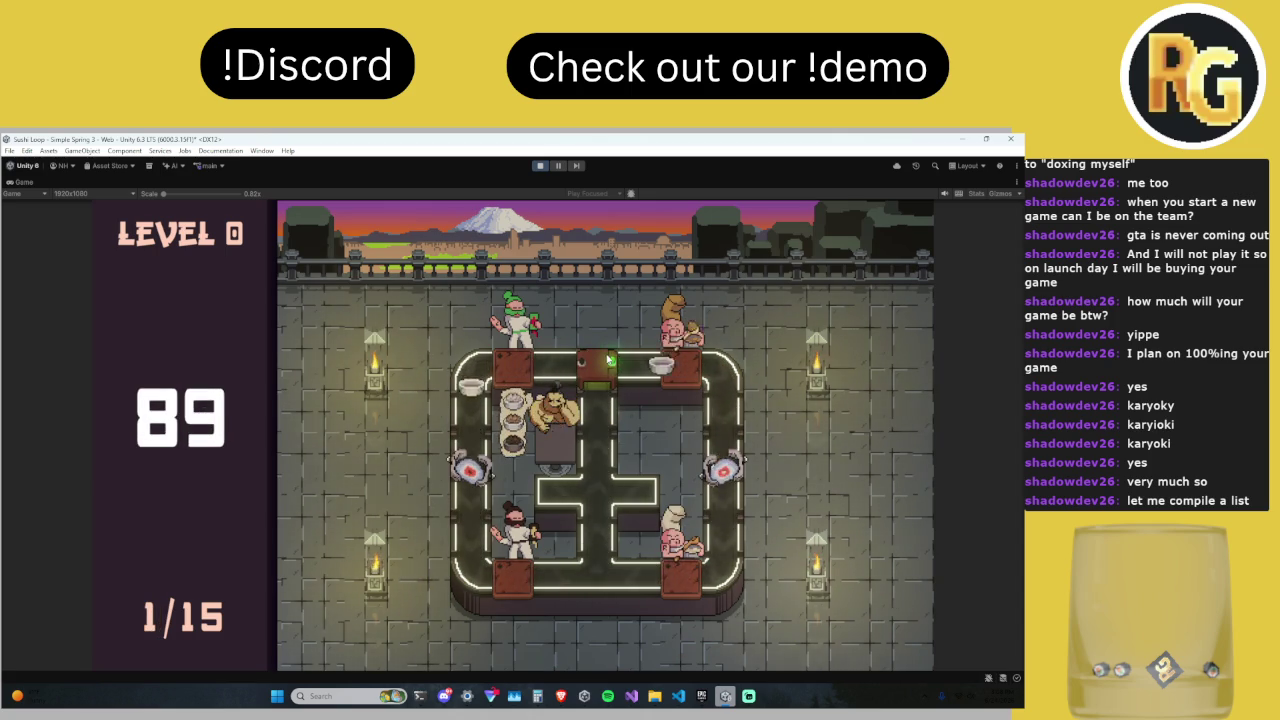
{"action": "left_click", "coordinate": [540, 166]}
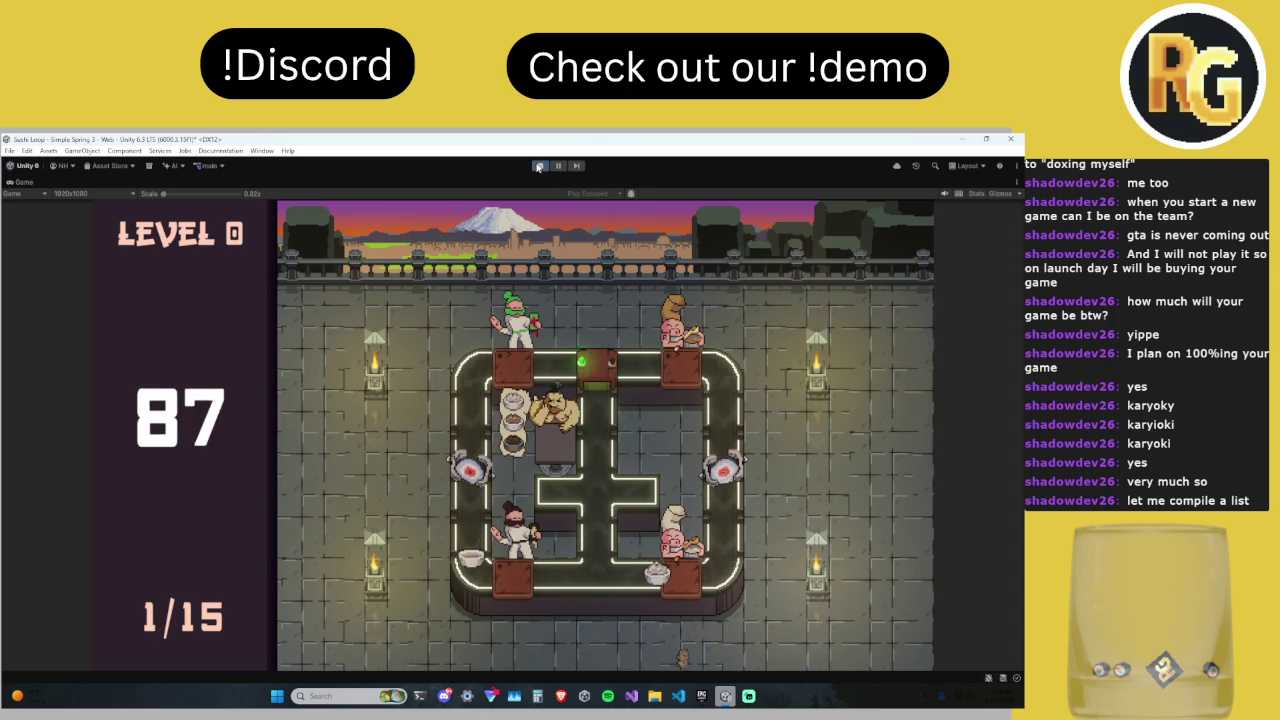
{"action": "double_click", "coordinate": [18, 183]}
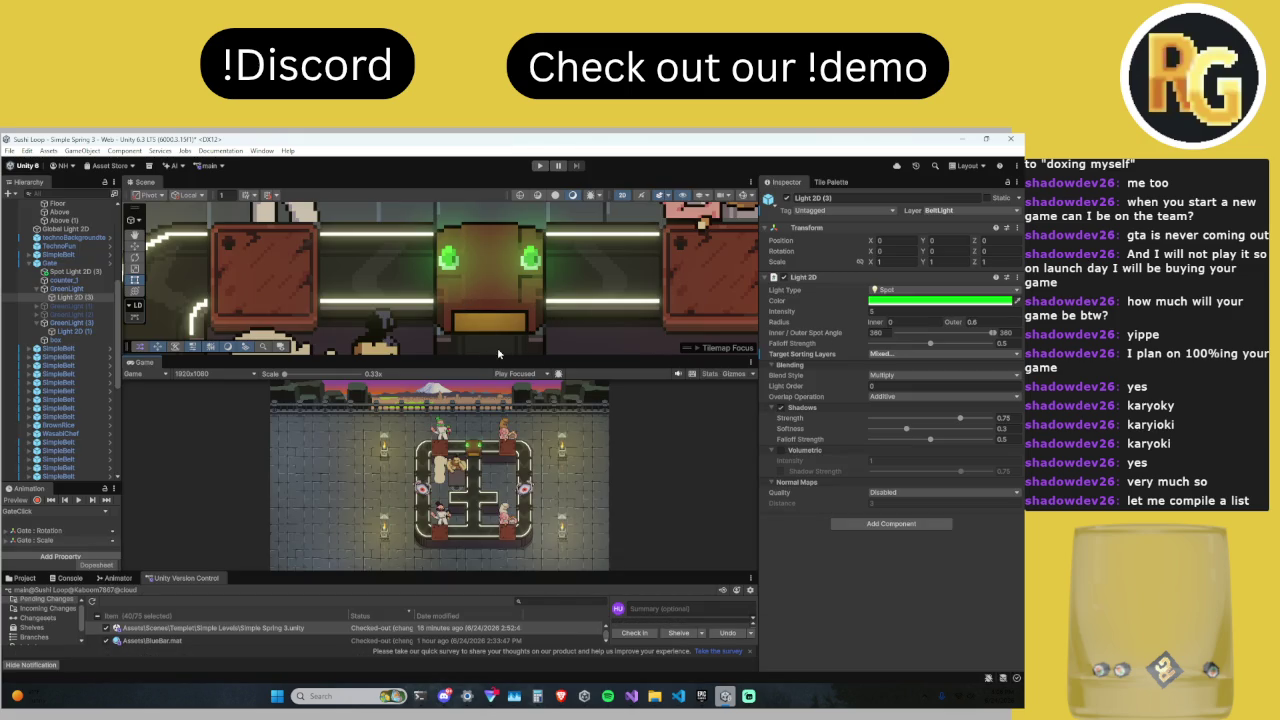
Step: Select Spot Light 2D (3) and launch a fresh play-test to the Get Ready screen
{"action": "left_click", "coordinate": [71, 272]}
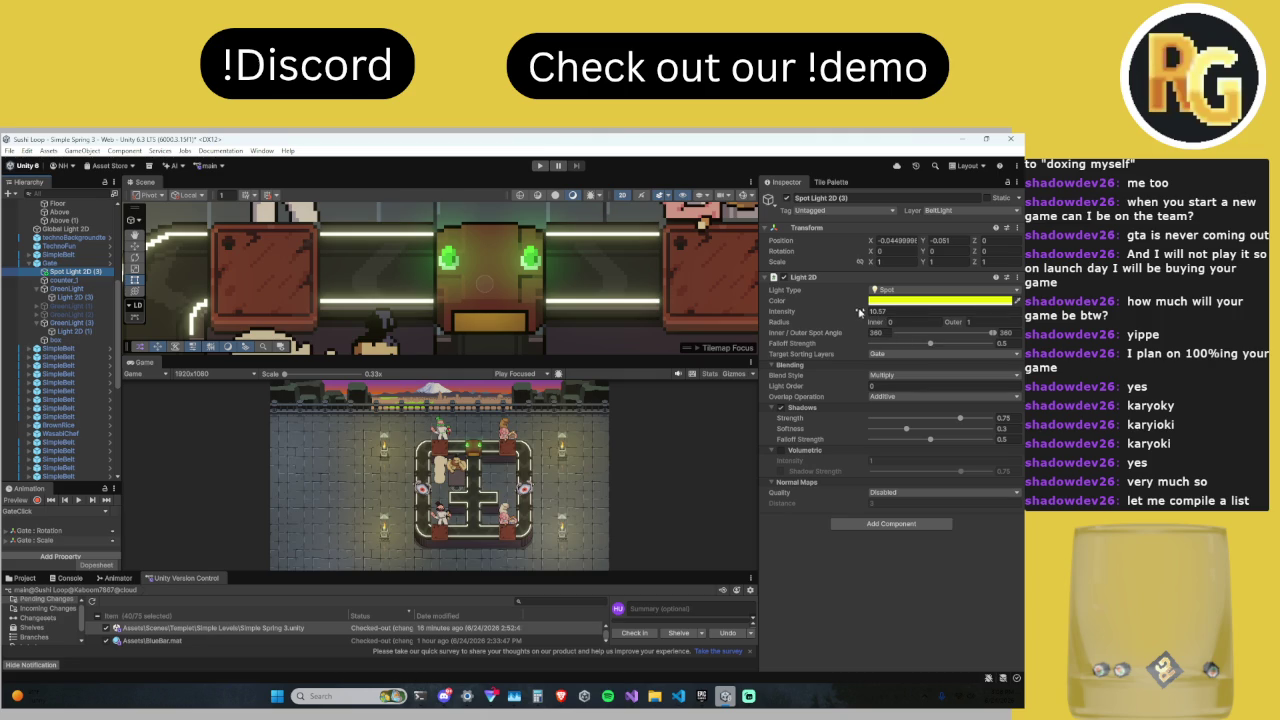
{"action": "left_click", "coordinate": [539, 166]}
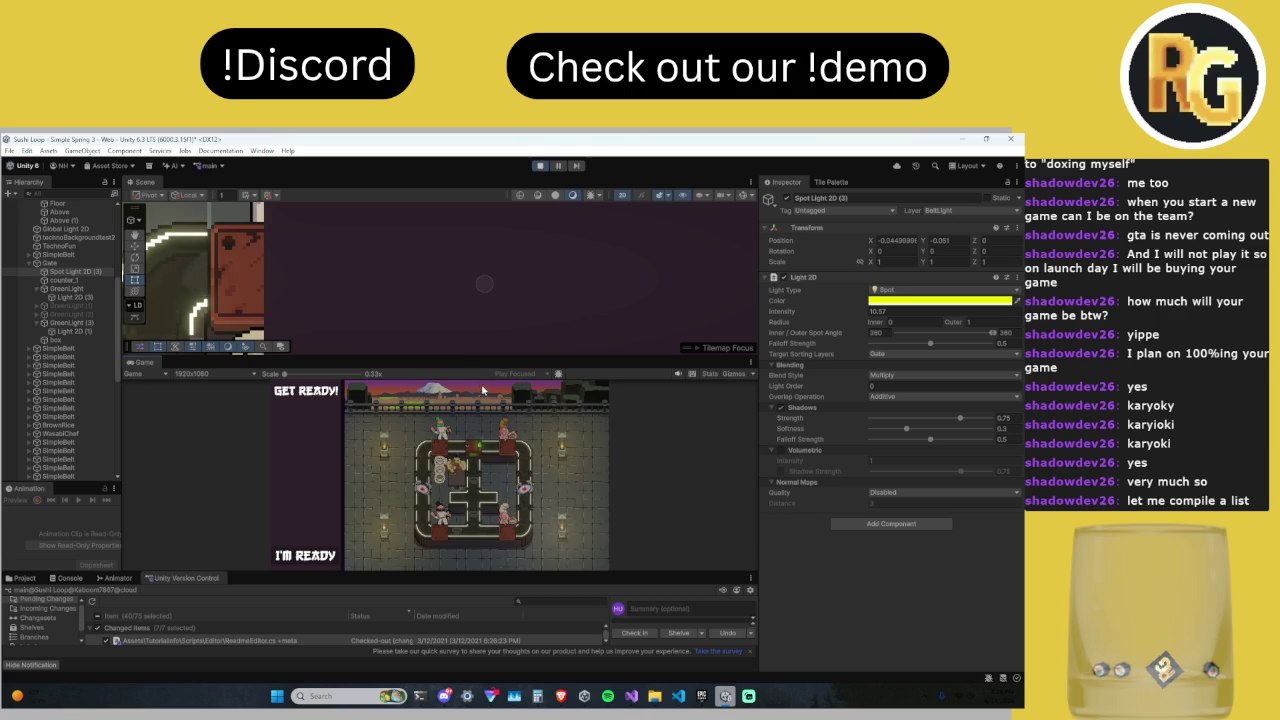
Step: Enlarge the game view, lower the yellow spot light's intensity and shrink its outer radius to 0.48
{"action": "mouse_move", "coordinate": [493, 358]}
{"action": "left_mouse_down"}
{"action": "mouse_move", "coordinate": [495, 211]}
{"action": "mouse_move", "coordinate": [495, 352]}
{"action": "left_mouse_up"}
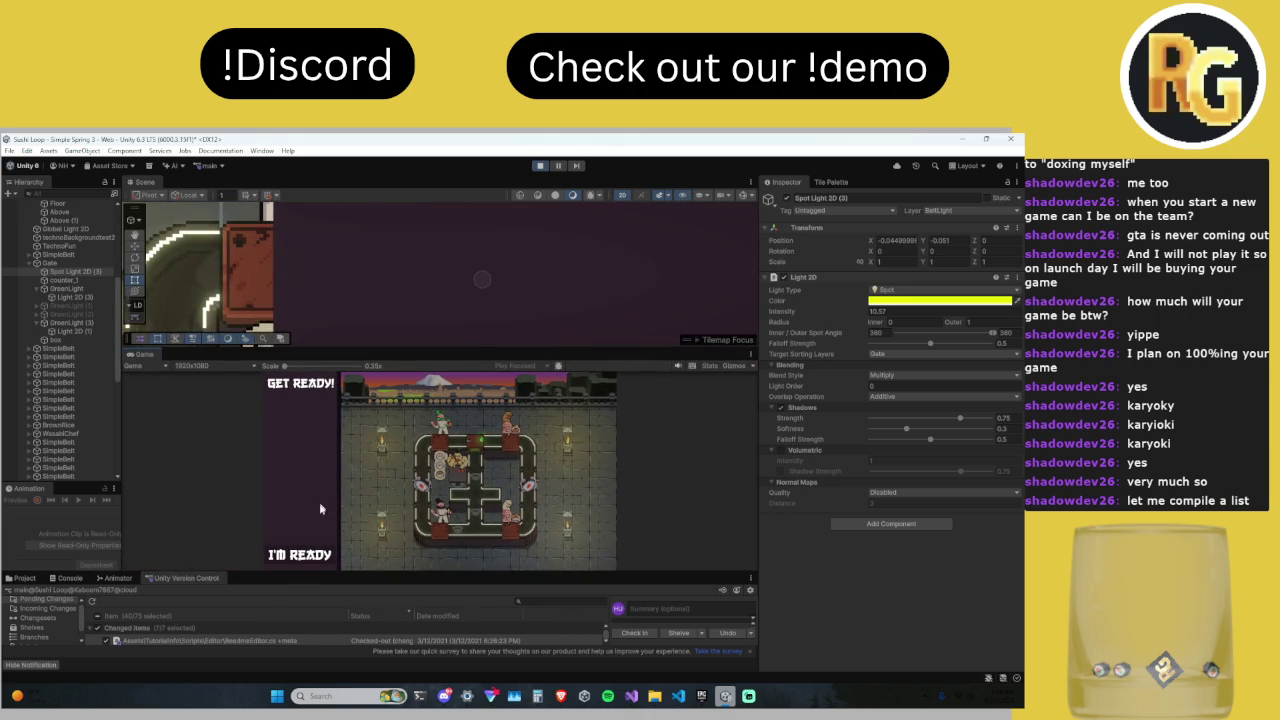
{"action": "mouse_move", "coordinate": [850, 315]}
{"action": "left_mouse_down"}
{"action": "mouse_move", "coordinate": [651, 322]}
{"action": "mouse_move", "coordinate": [687, 320]}
{"action": "mouse_move", "coordinate": [571, 340]}
{"action": "mouse_move", "coordinate": [575, 207]}
{"action": "left_mouse_up"}
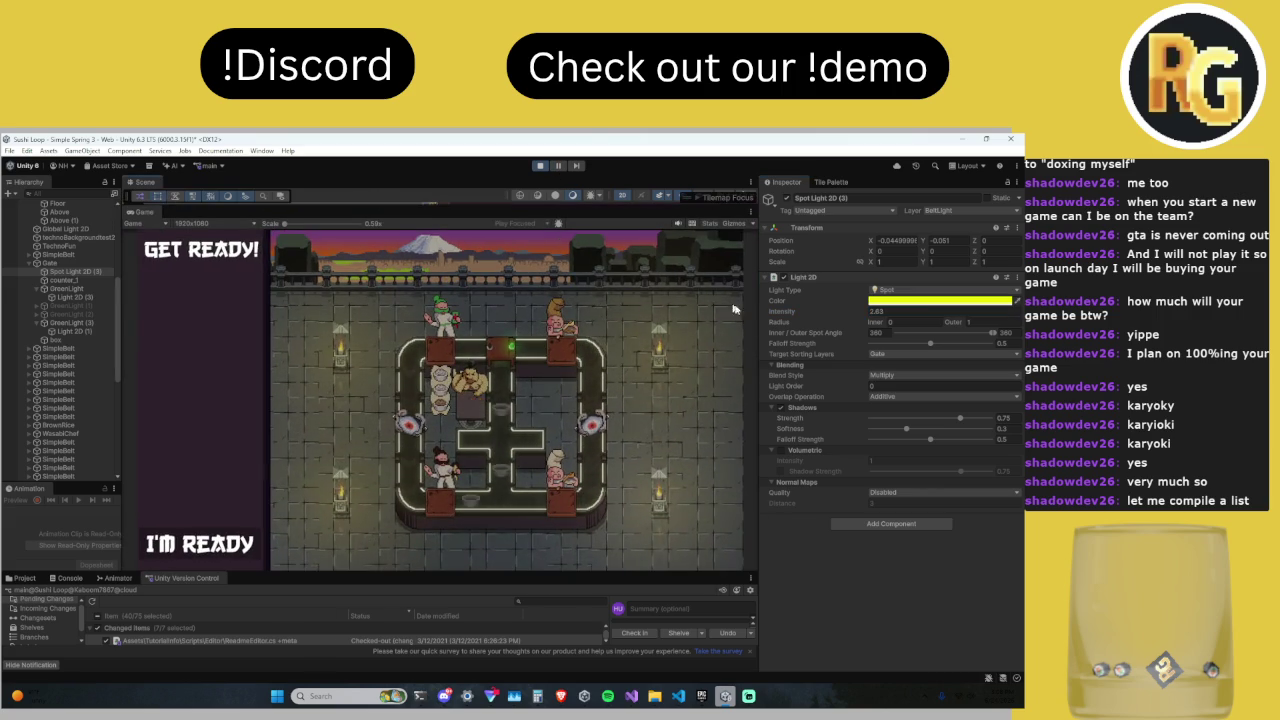
{"action": "left_click_drag", "start_coordinate": [951, 323], "coordinate": [936, 333]}
{"action": "mouse_move", "coordinate": [858, 312]}
{"action": "left_mouse_down"}
{"action": "mouse_move", "coordinate": [990, 316]}
{"action": "mouse_move", "coordinate": [953, 329]}
{"action": "left_mouse_up"}
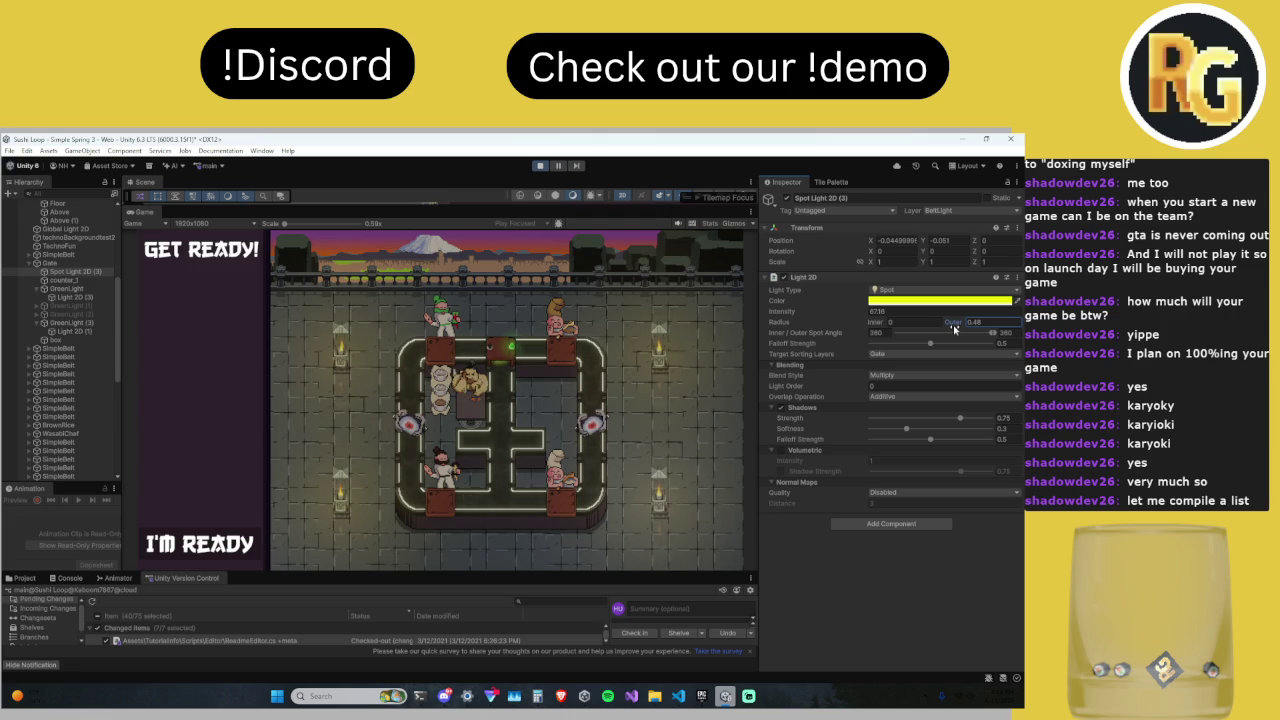
Step: Turn the gate spot light's colour yellow in the colour picker
{"action": "left_click", "coordinate": [900, 301]}
{"action": "mouse_move", "coordinate": [988, 380]}
{"action": "left_mouse_down"}
{"action": "mouse_move", "coordinate": [1002, 355]}
{"action": "mouse_move", "coordinate": [983, 341]}
{"action": "mouse_move", "coordinate": [946, 351]}
{"action": "mouse_move", "coordinate": [990, 344]}
{"action": "left_mouse_up"}
{"action": "left_click", "coordinate": [1016, 296]}
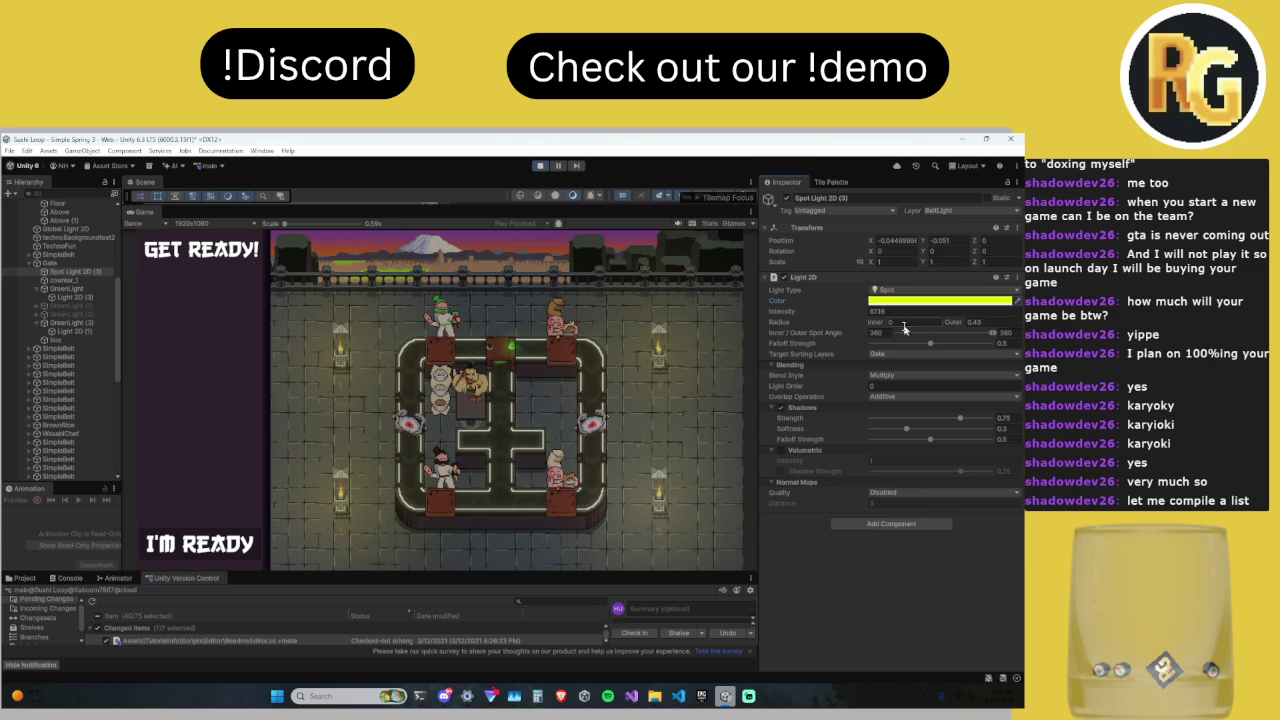
{"action": "left_click", "coordinate": [863, 316]}
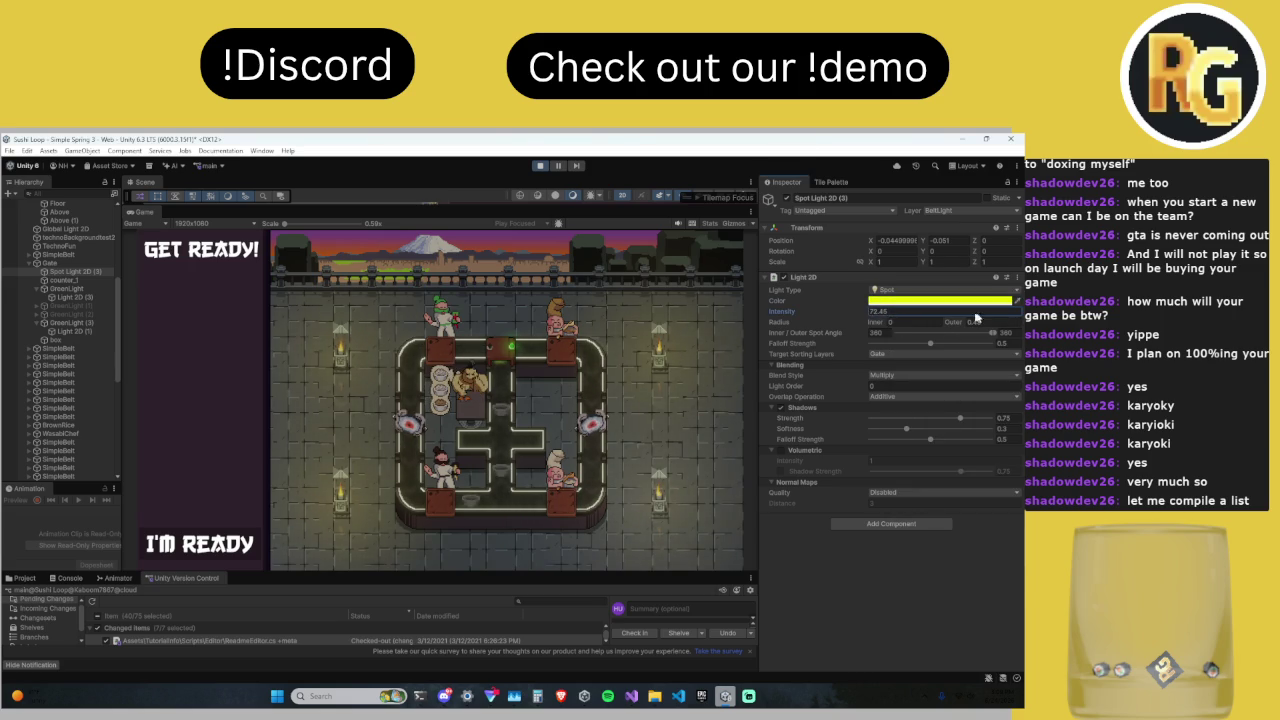
Step: Centre the light at X 0, set outer radius 0.5, and enter 16.5 for intensity
{"action": "left_click", "coordinate": [903, 242]}
{"action": "type", "text": "0"}
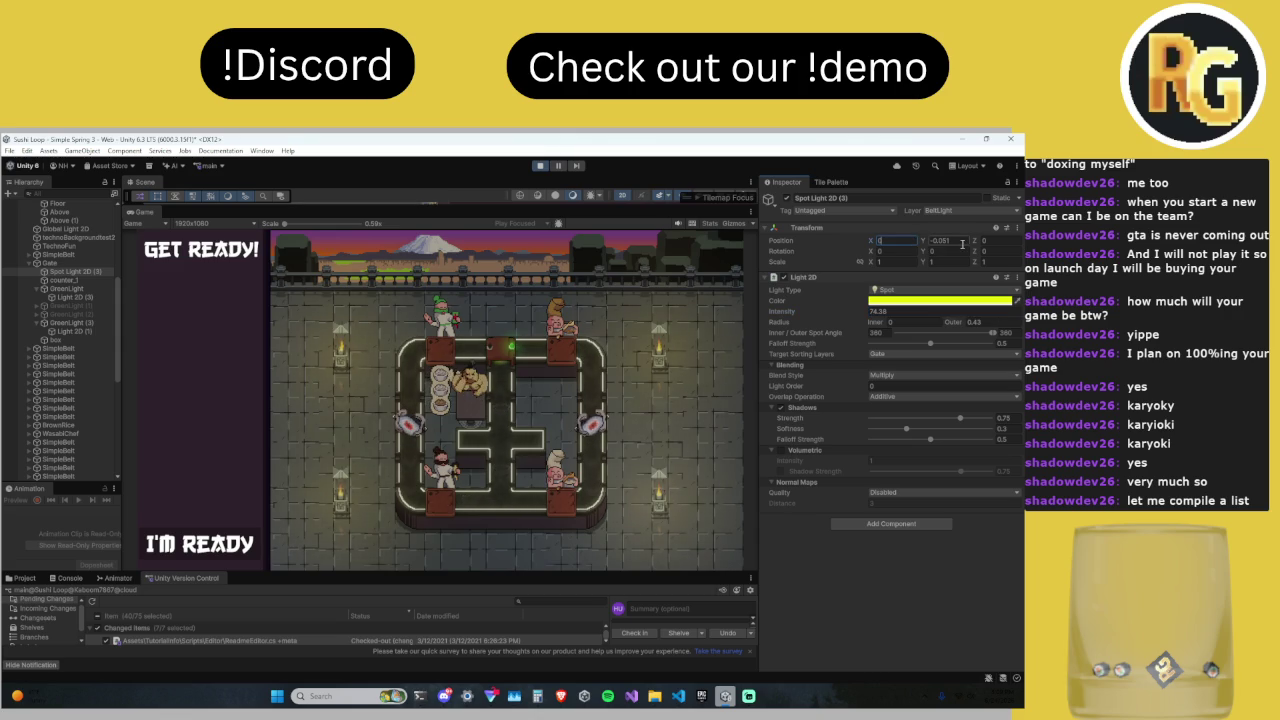
{"action": "left_click_drag", "start_coordinate": [958, 326], "coordinate": [961, 327]}
{"action": "type", "text": "0.4"}
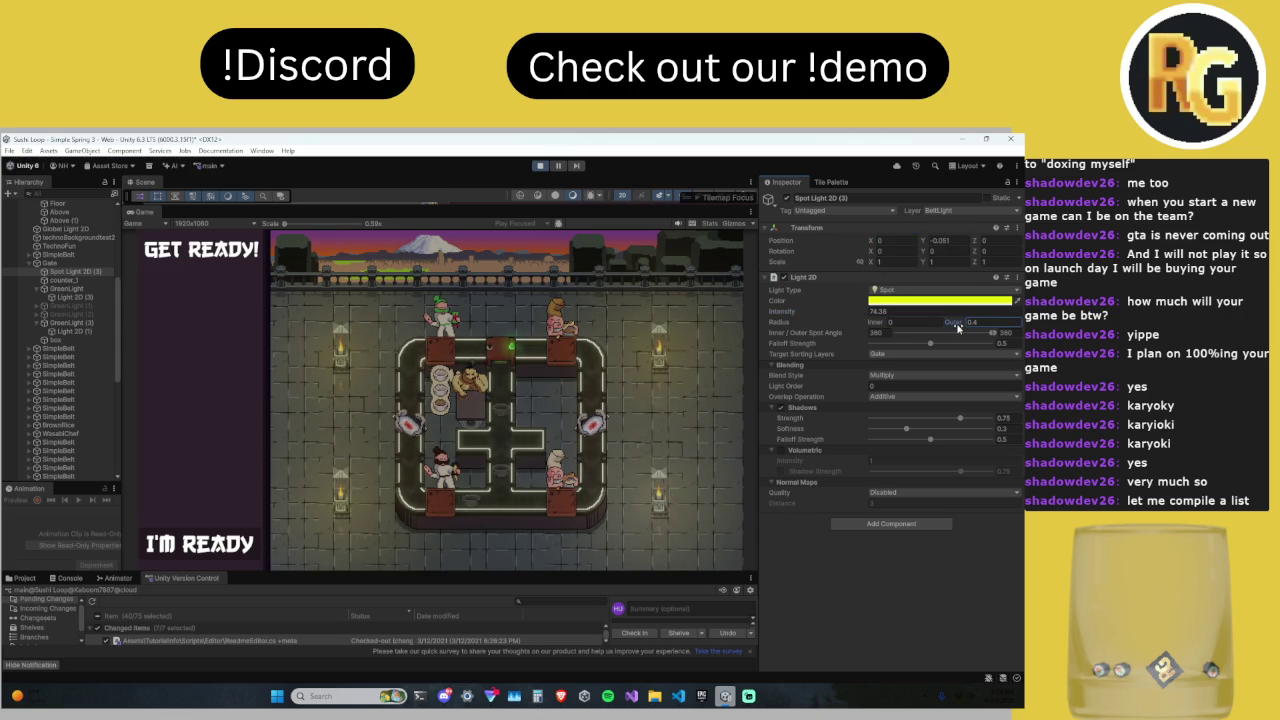
{"action": "left_click_drag", "start_coordinate": [880, 312], "coordinate": [862, 318]}
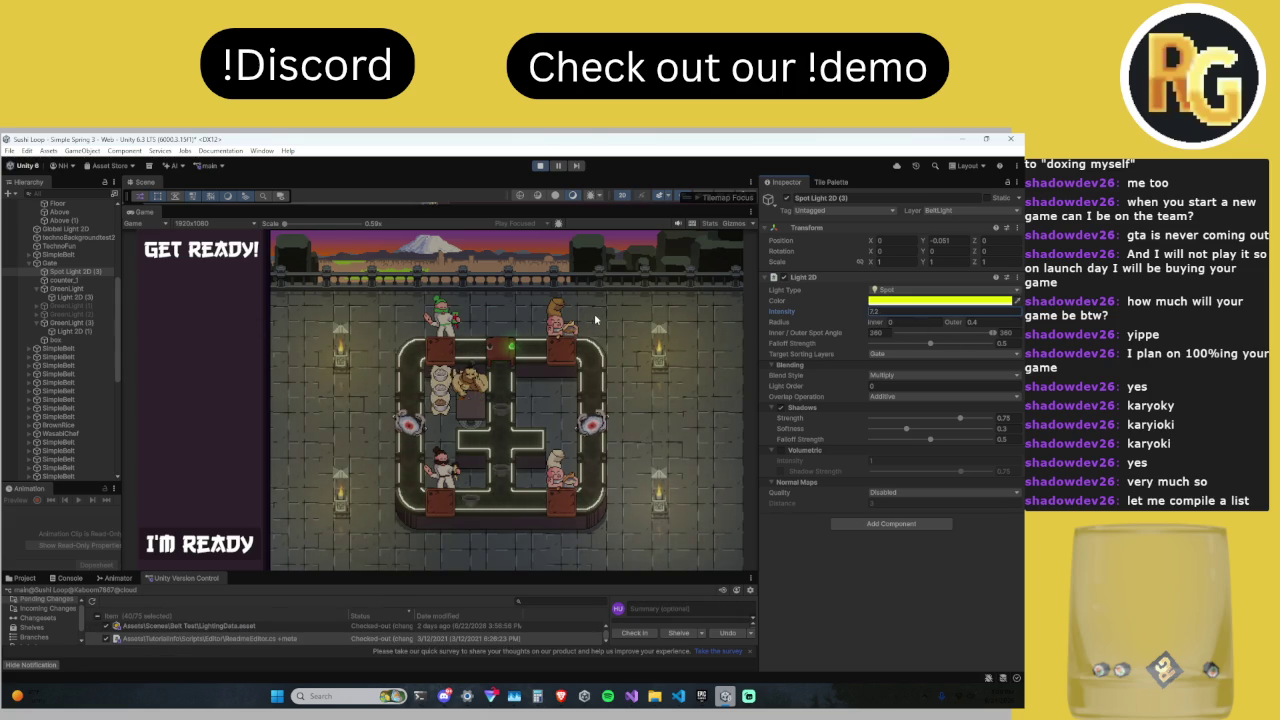
{"action": "left_click", "coordinate": [978, 323]}
{"action": "type", "text": "0.5"}
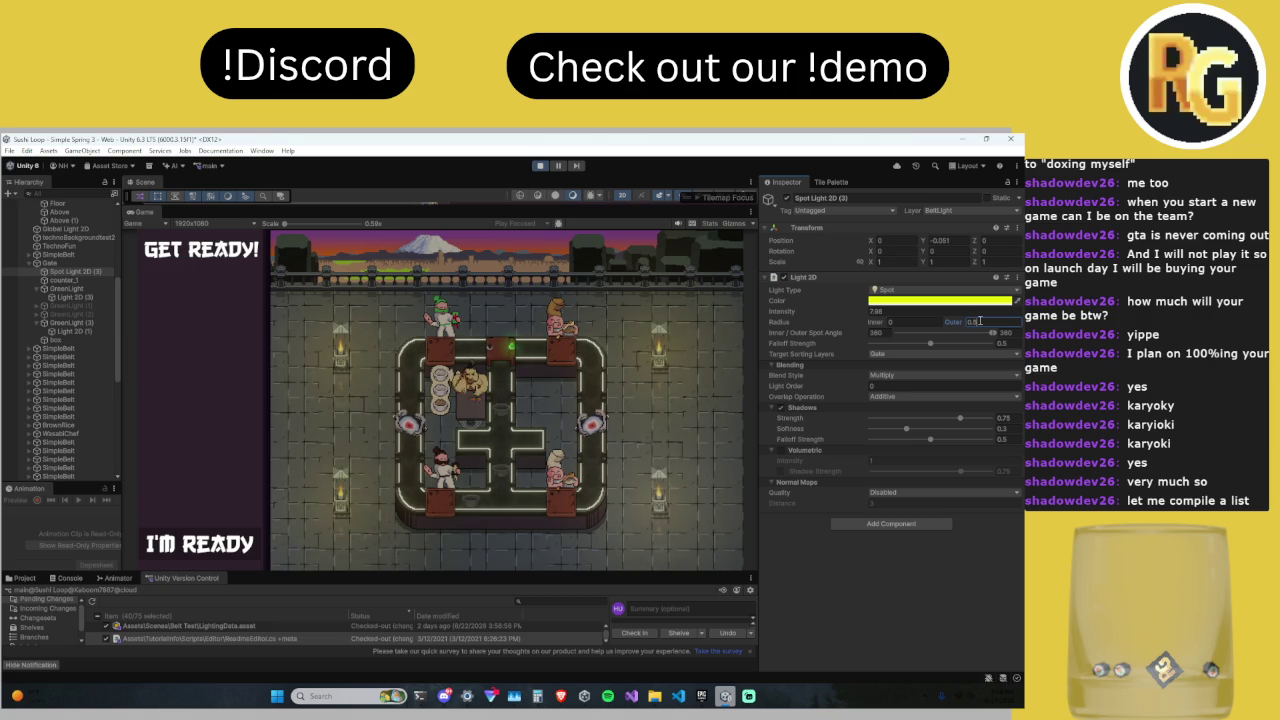
{"action": "left_click", "coordinate": [894, 311]}
{"action": "type", "text": "16.5"}
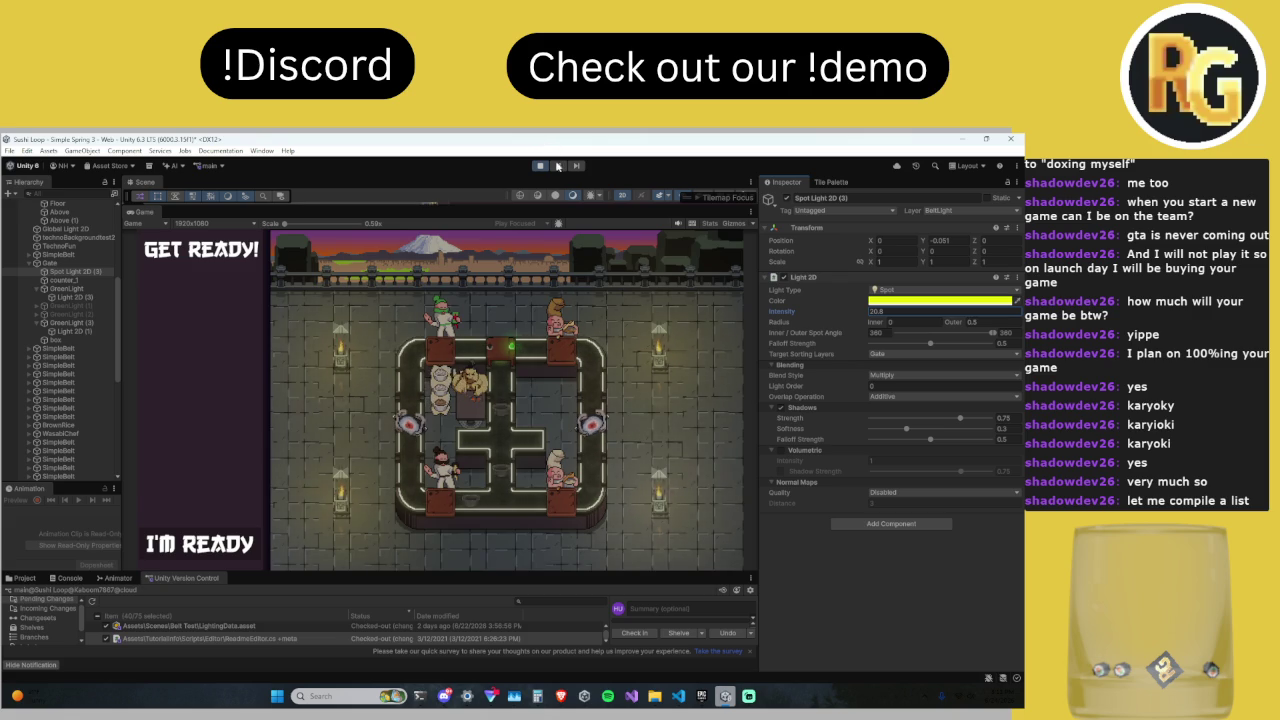
Step: Bring Discord to the front and open the studio server's #general channel
{"action": "left_click", "coordinate": [443, 696]}
{"action": "scroll", "coordinate": [195, 362], "scroll_direction": "up", "scroll_amount": 3}
{"action": "left_click", "coordinate": [122, 360]}
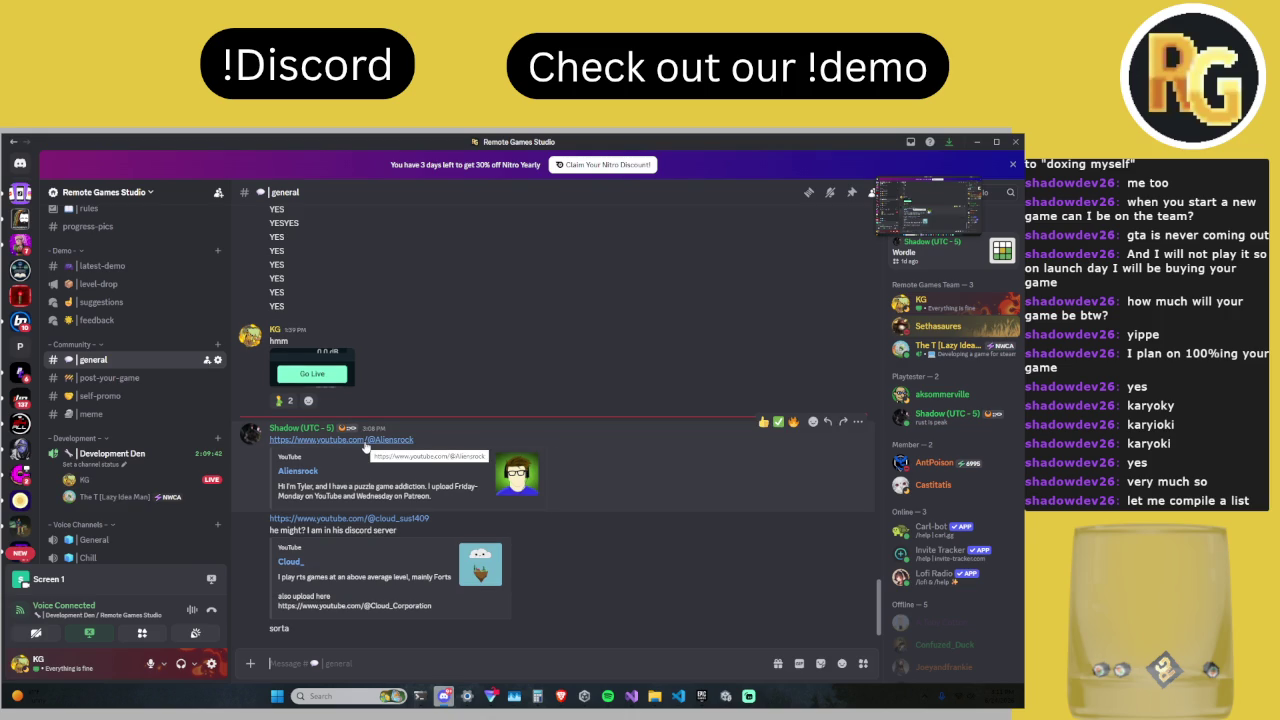
{"action": "left_click", "coordinate": [364, 442]}
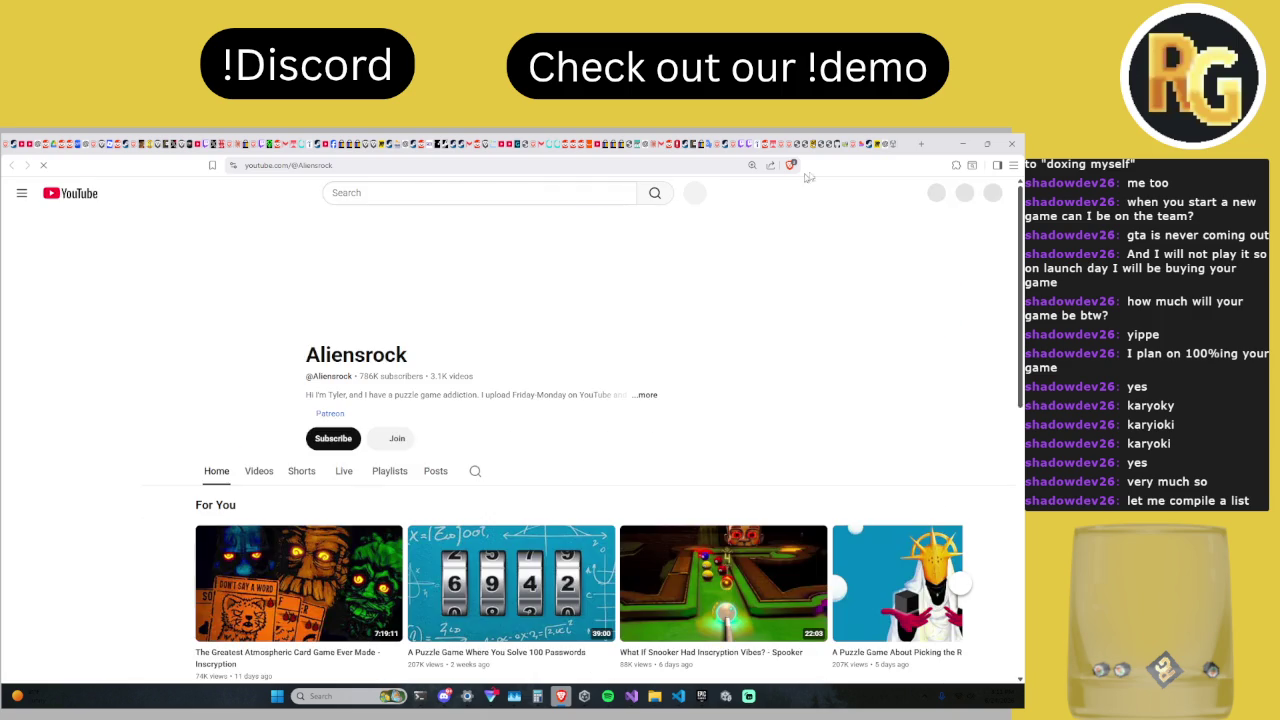
Step: Browse the Aliensrock channel's Videos list, then switch back to the Unity editor
{"action": "scroll", "coordinate": [485, 369], "scroll_direction": "down", "scroll_amount": 2}
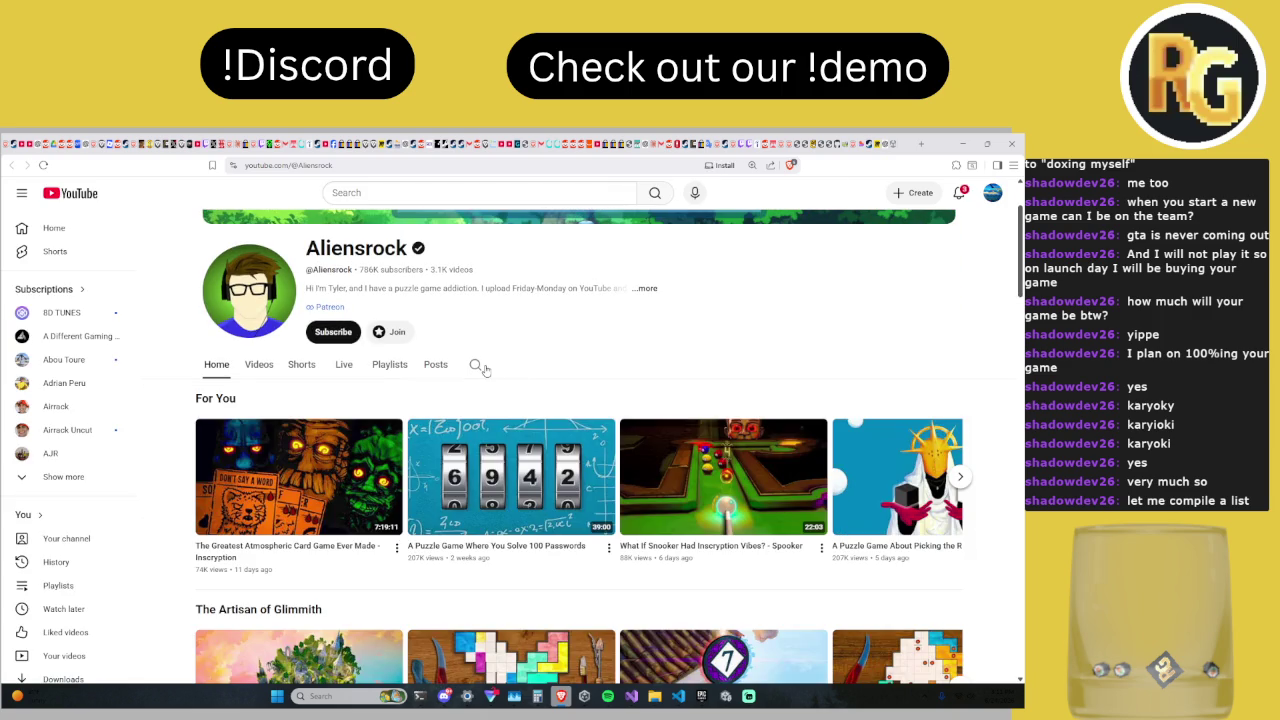
{"action": "left_click", "coordinate": [258, 366]}
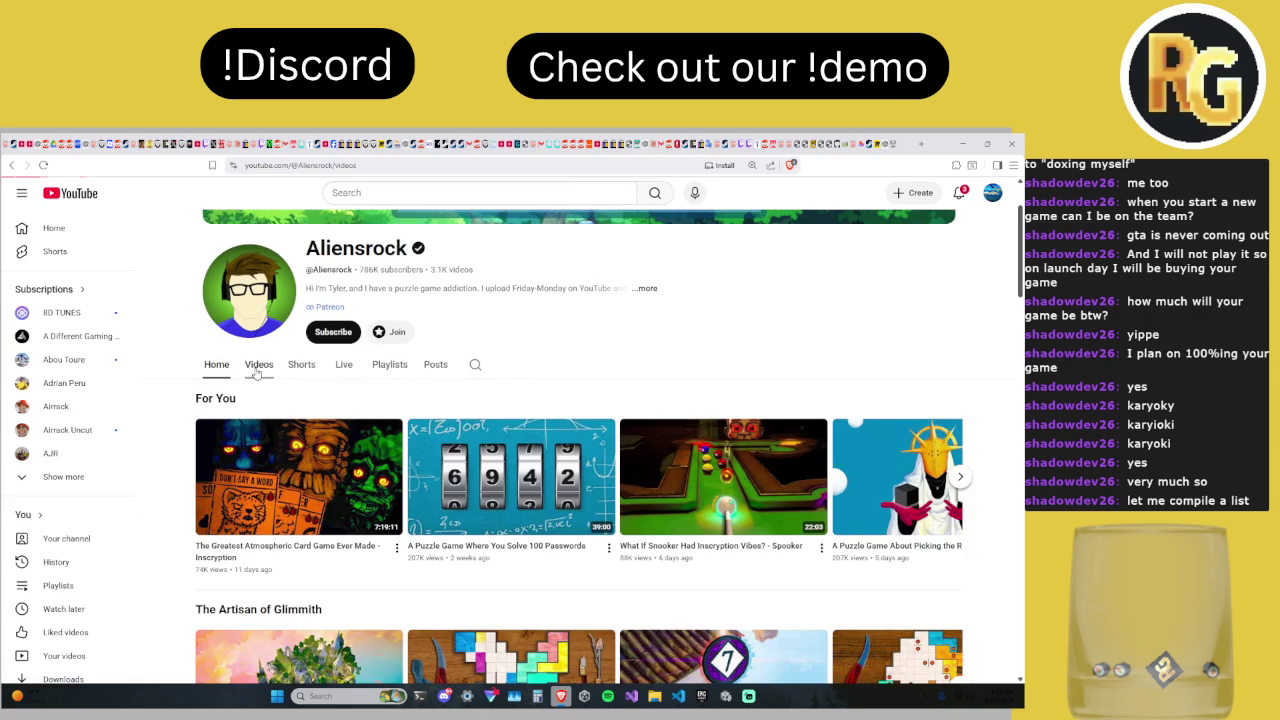
{"action": "scroll", "coordinate": [270, 378], "scroll_direction": "down", "scroll_amount": 1}
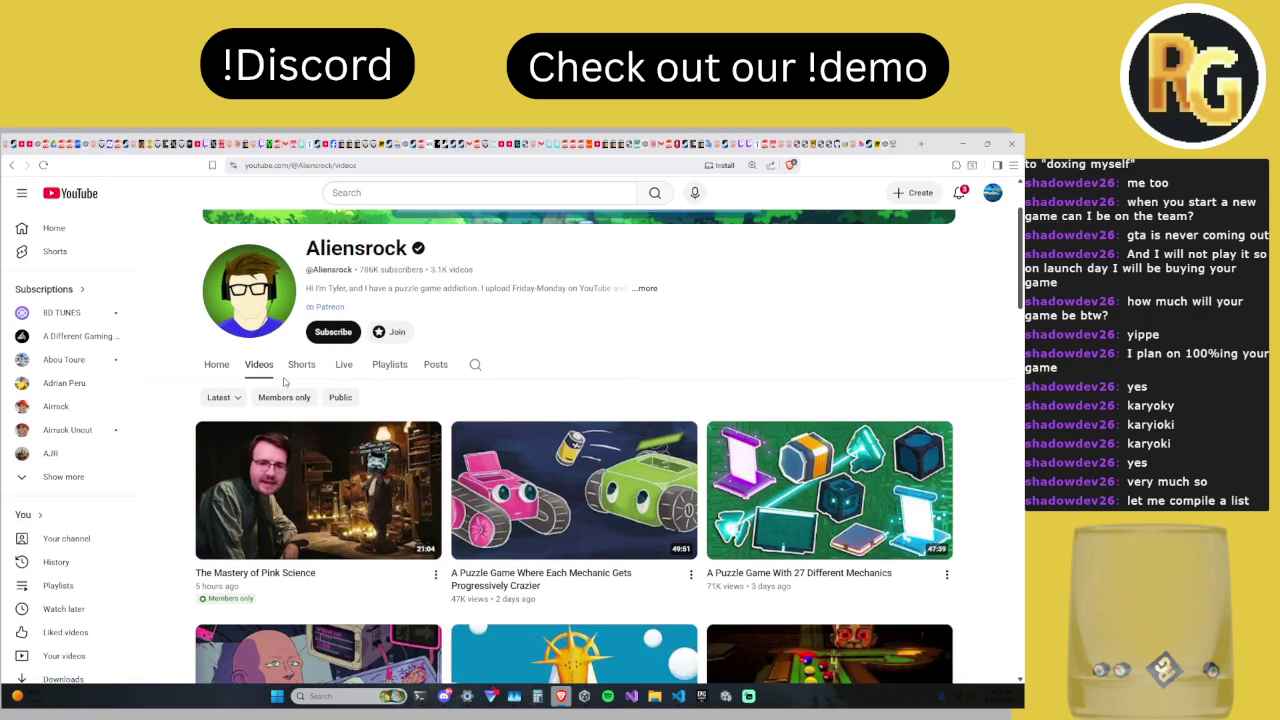
{"action": "key", "text": "alt+Tab"}
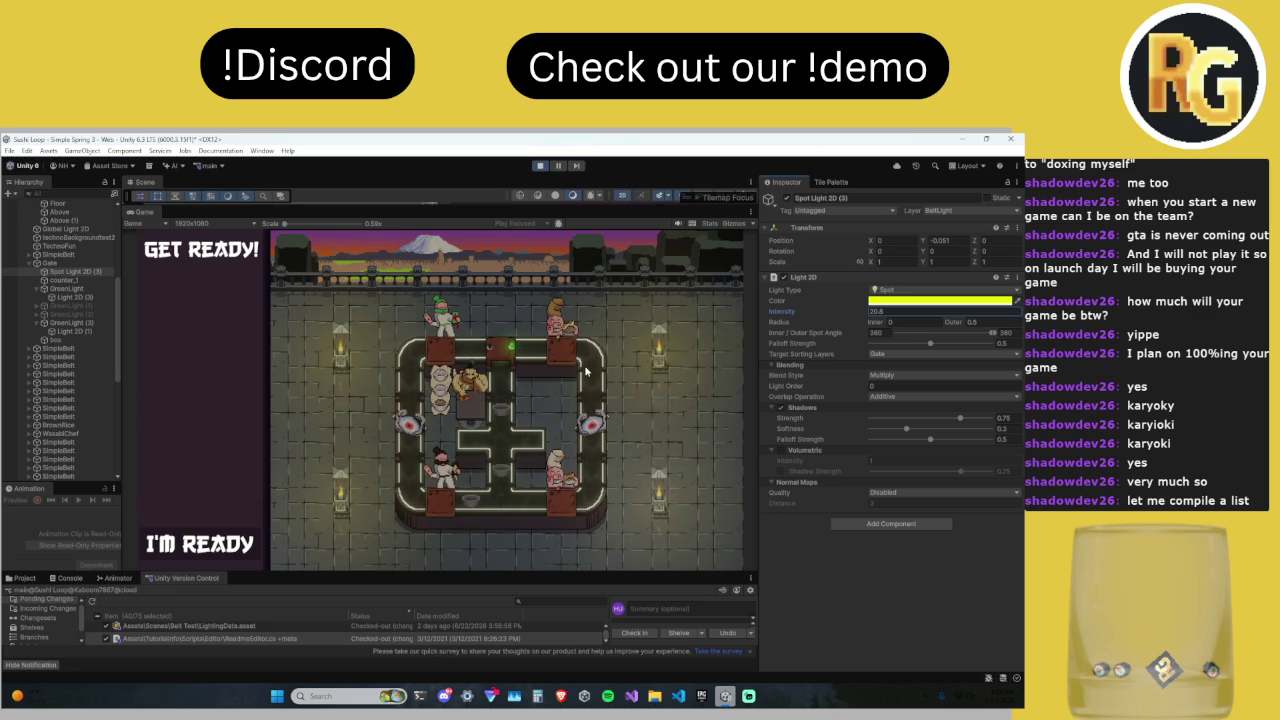
{"action": "left_click", "coordinate": [444, 696]}
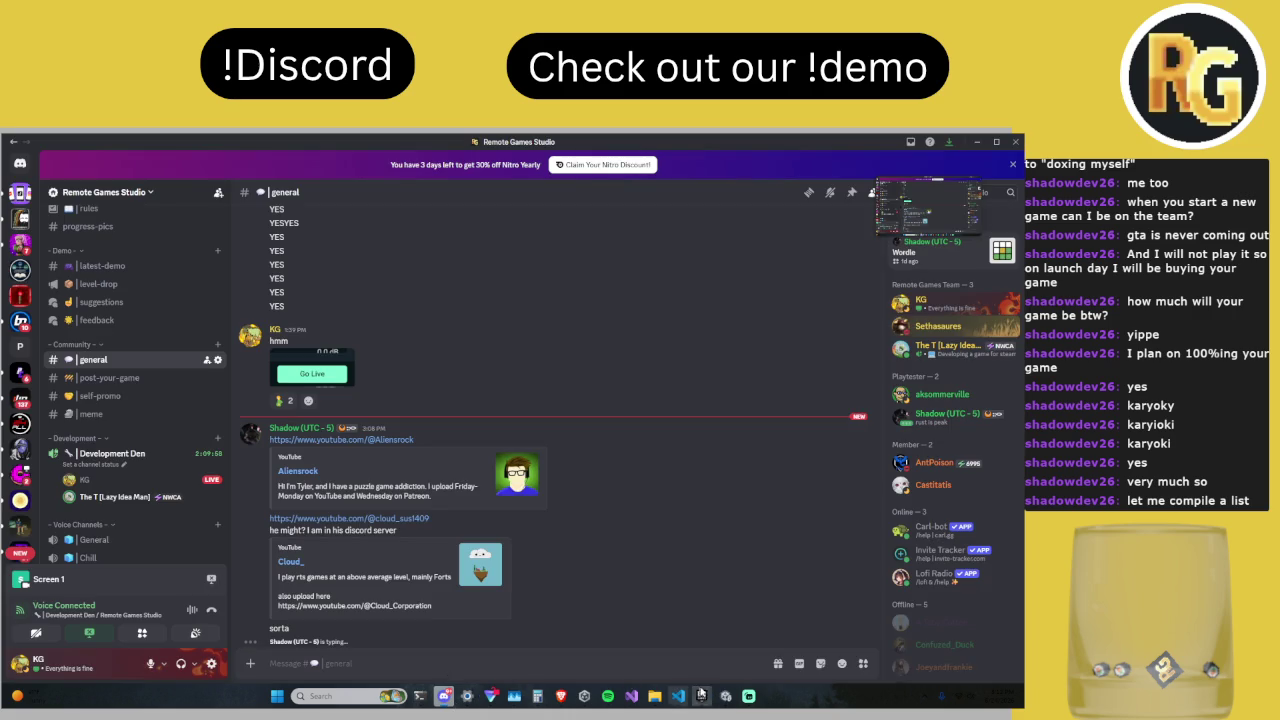
{"action": "mouse_move", "coordinate": [730, 706]}
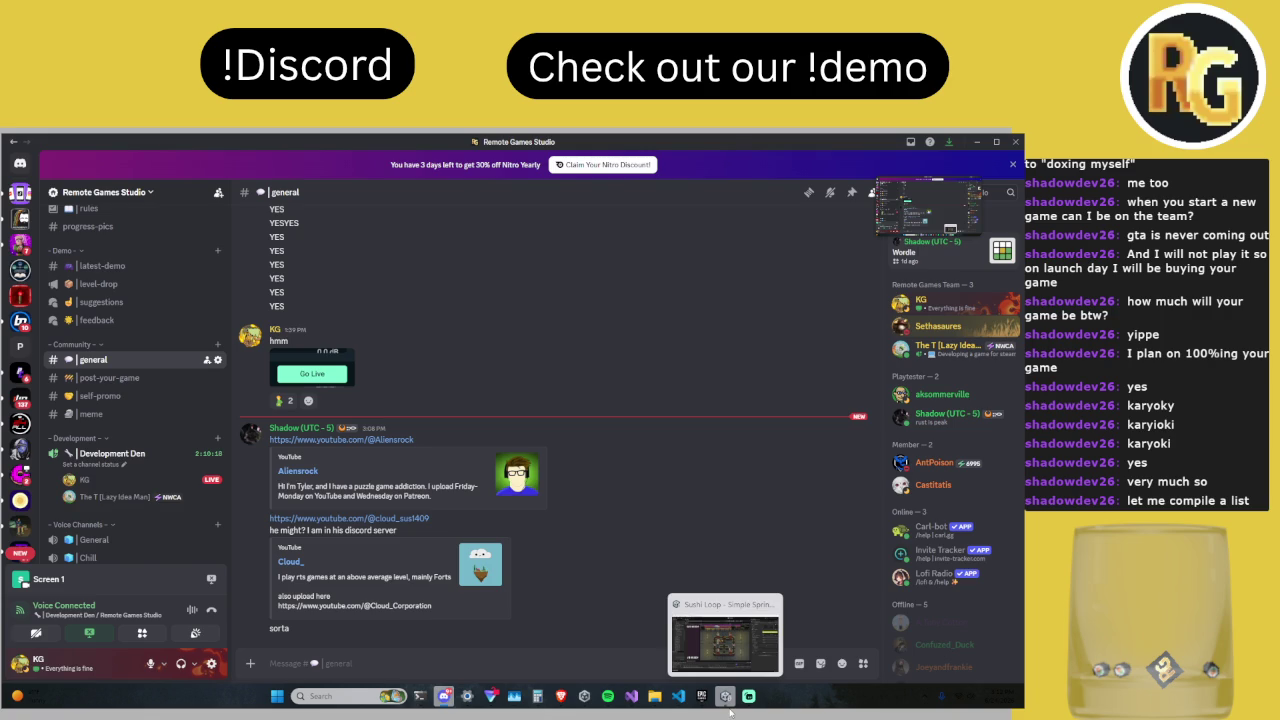
{"action": "left_click", "coordinate": [729, 708]}
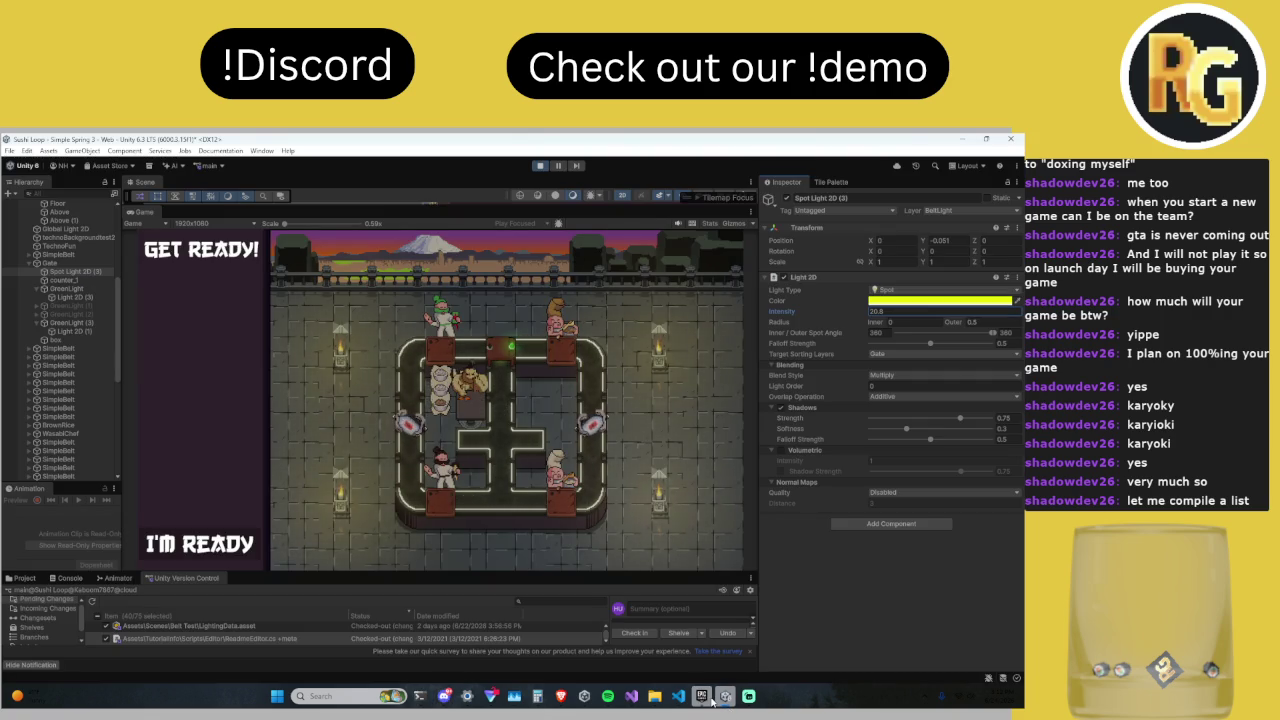
Step: Stop the Sushi Loop play test waiting at the Get Ready screen
{"action": "mouse_move", "coordinate": [703, 699]}
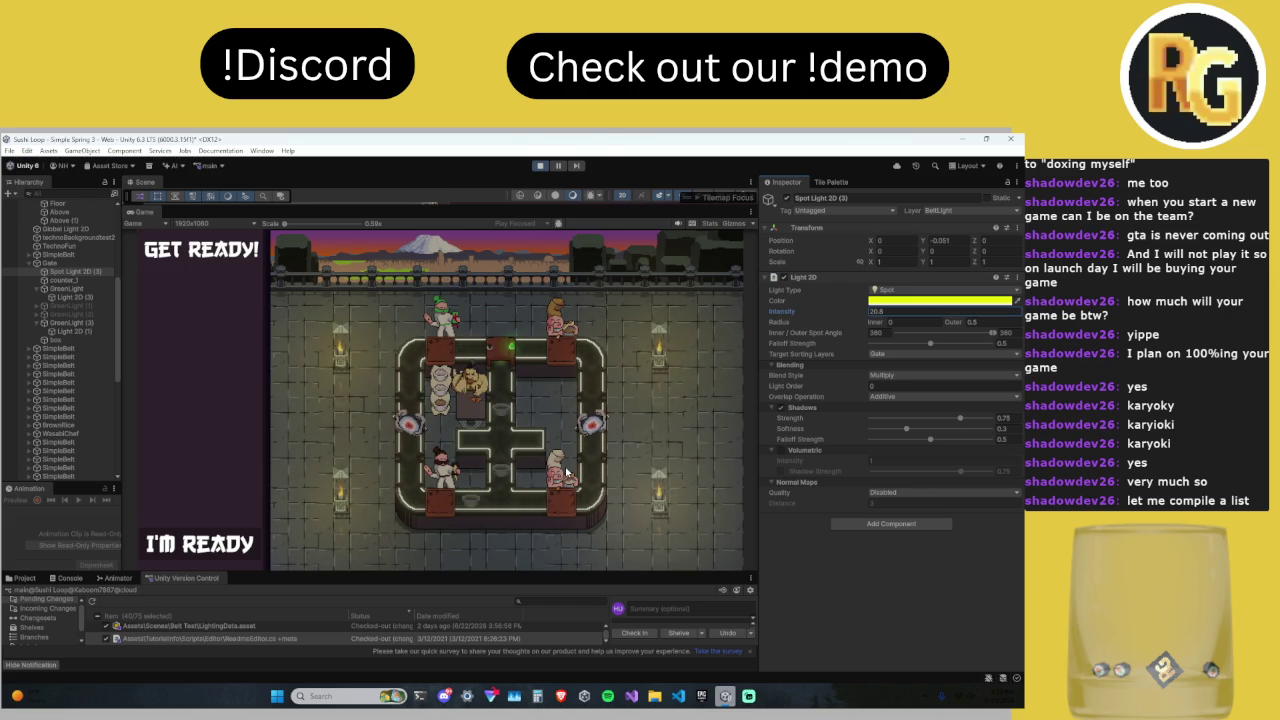
{"action": "left_click", "coordinate": [542, 166]}
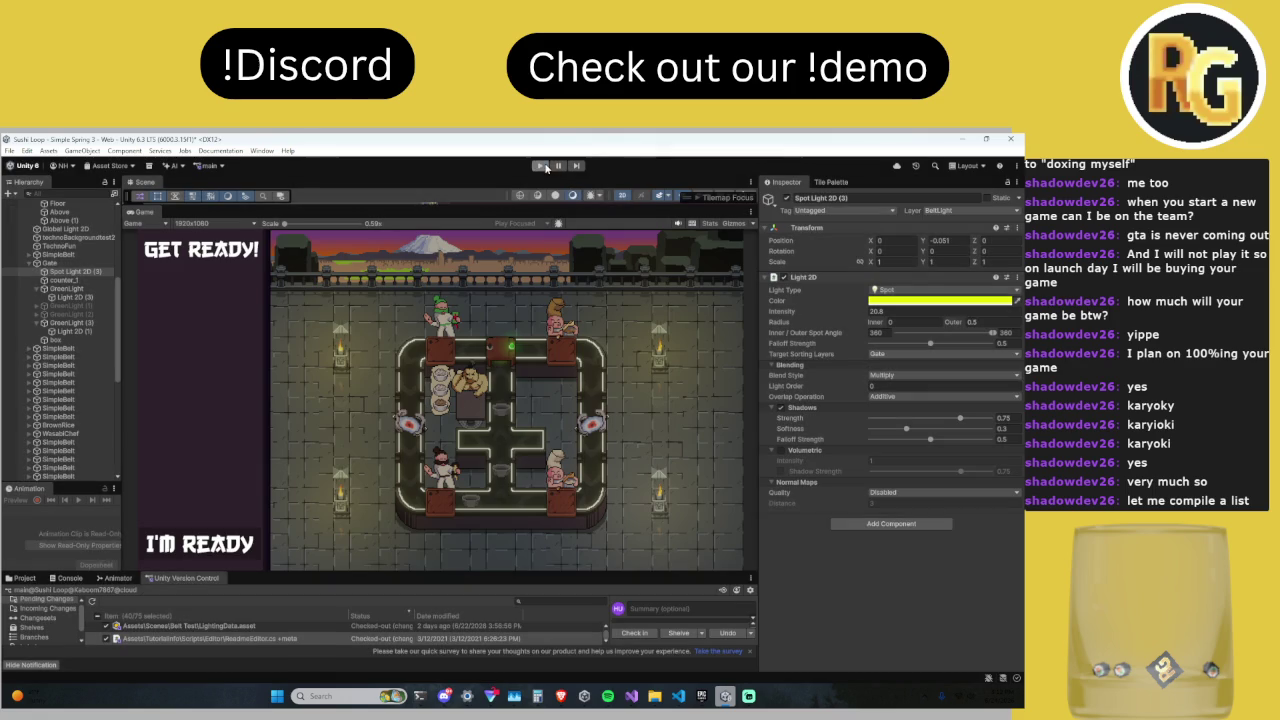
Step: Give the Scene view more room and select the Gate object in the Hierarchy
{"action": "left_click_drag", "start_coordinate": [524, 206], "coordinate": [456, 427]}
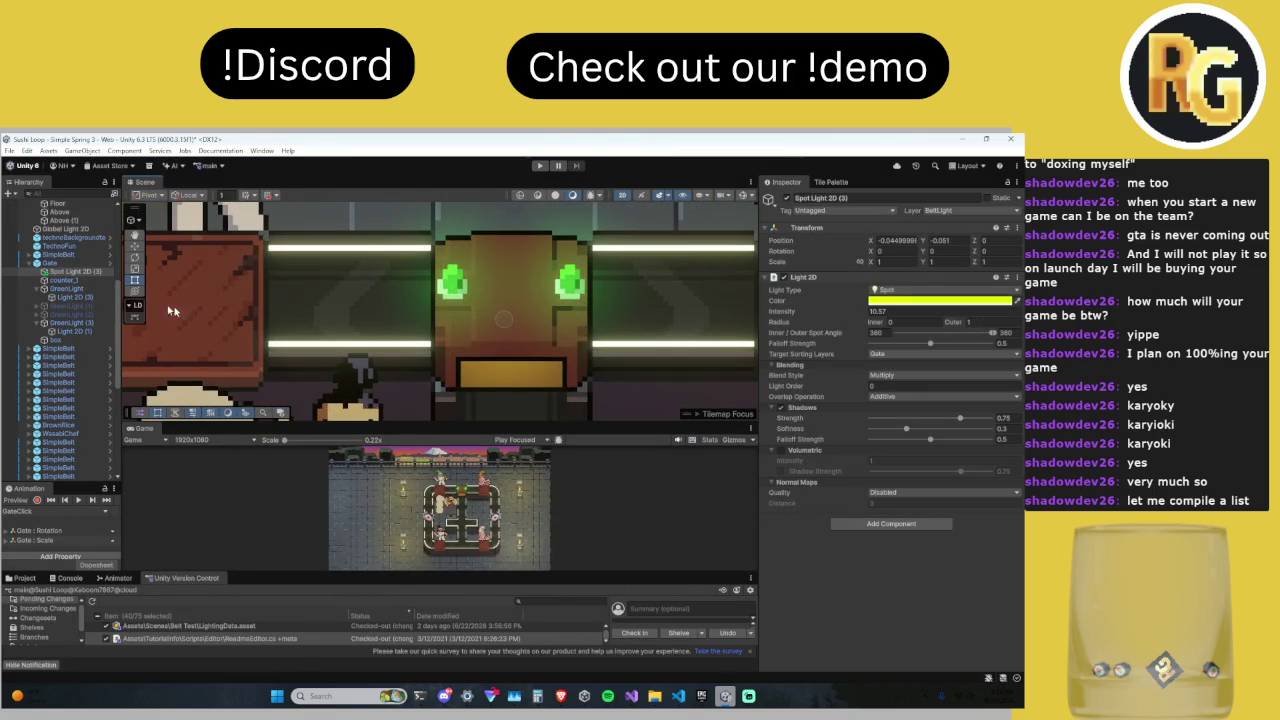
{"action": "left_click", "coordinate": [50, 263]}
{"action": "left_click", "coordinate": [52, 340], "text": "shift"}
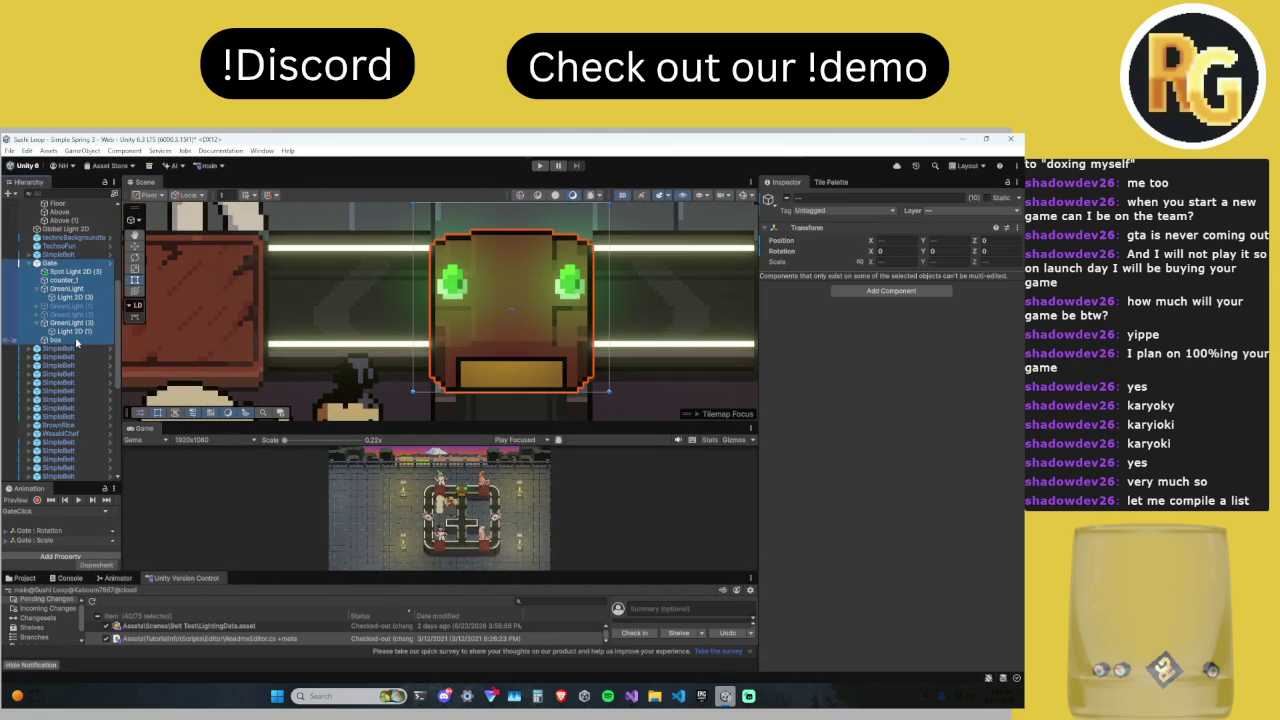
{"action": "left_click", "coordinate": [63, 266]}
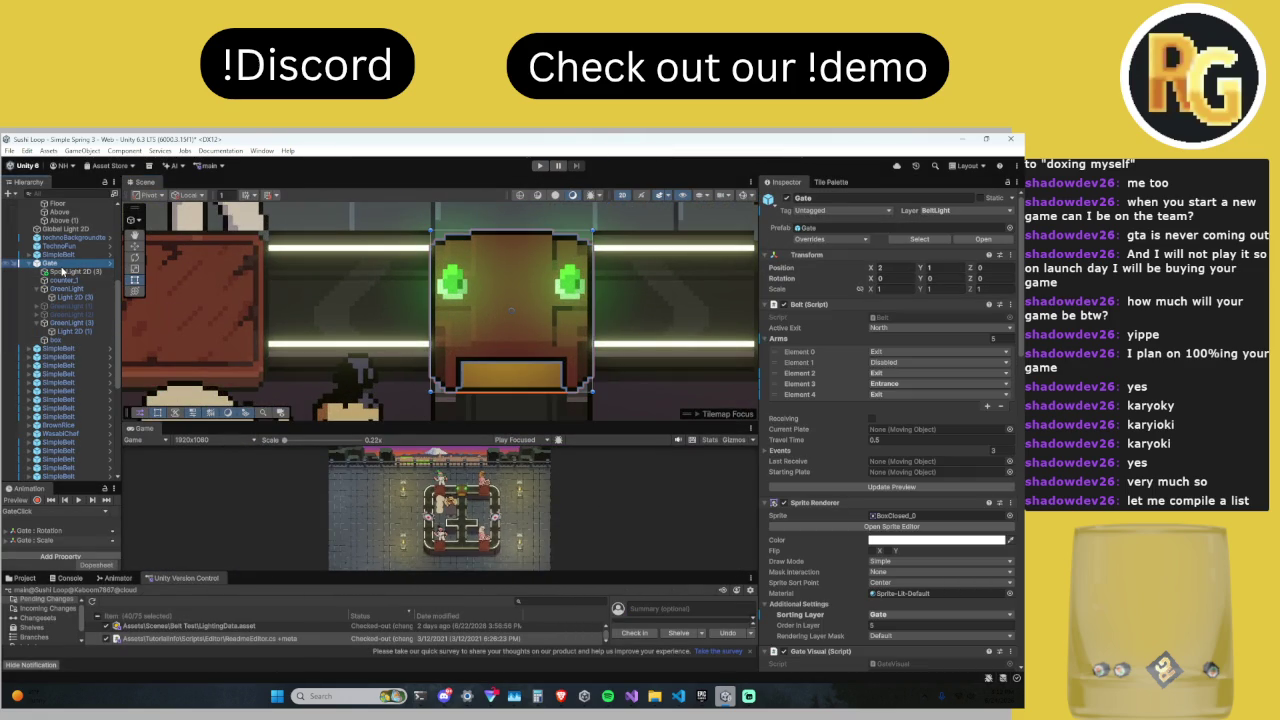
{"action": "left_click", "coordinate": [62, 271], "text": "ctrl"}
{"action": "left_click", "coordinate": [64, 265]}
{"action": "left_click", "coordinate": [68, 289], "text": "ctrl"}
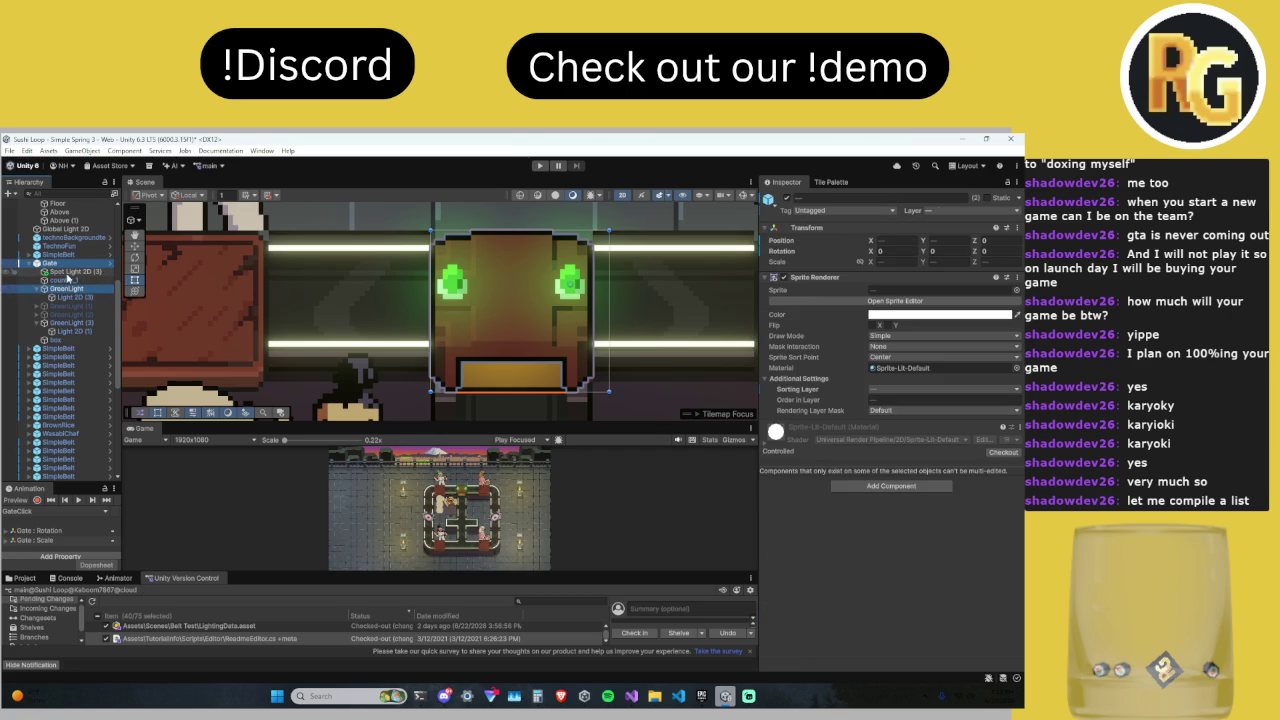
Step: Step between Gate and its children to review Spot Light 2D (3), now targeting the Default sorting layer
{"action": "key", "text": "Down"}
{"action": "key", "text": "Down"}
{"action": "key", "text": "Down"}
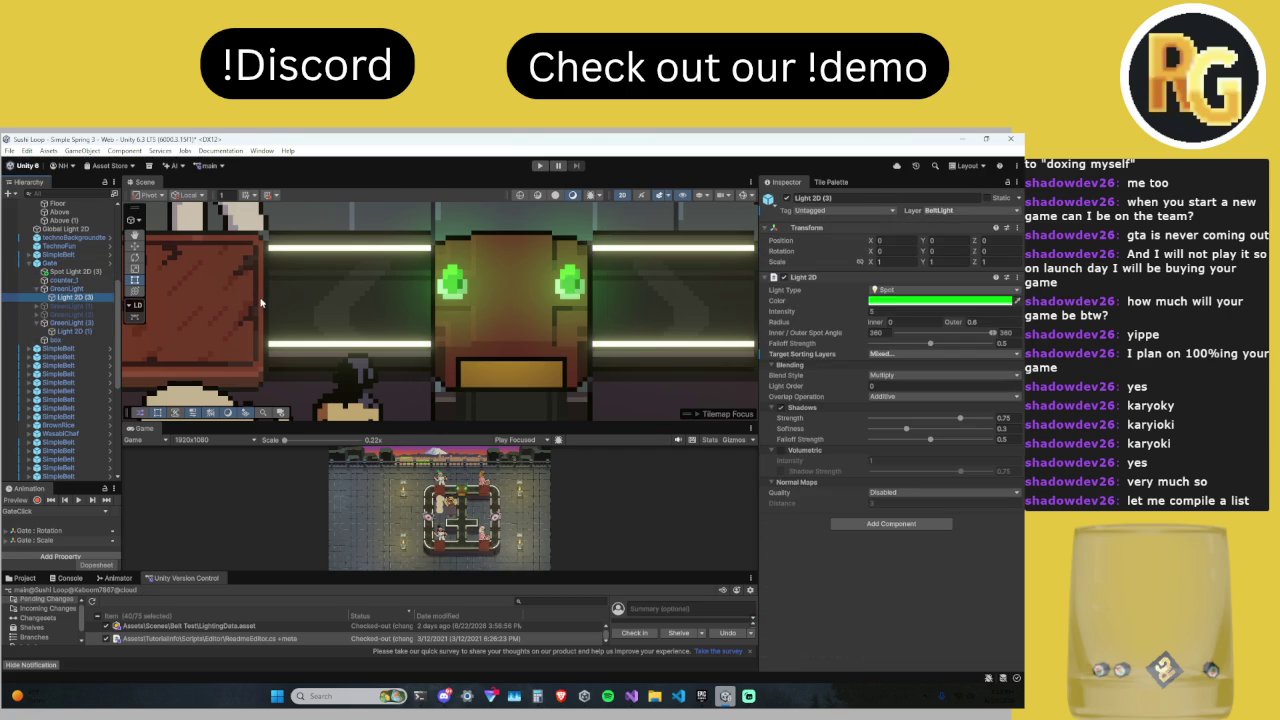
{"action": "key", "text": "Down"}
{"action": "key", "text": "Down"}
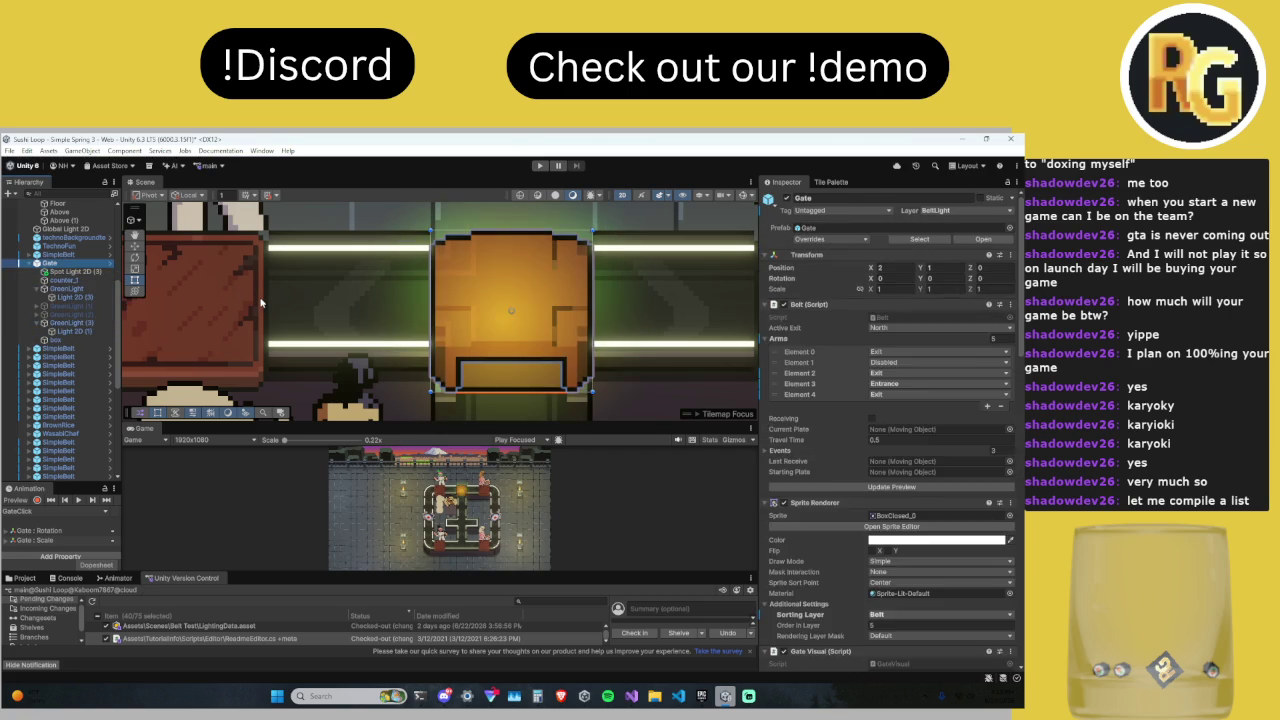
{"action": "key", "text": "Left"}
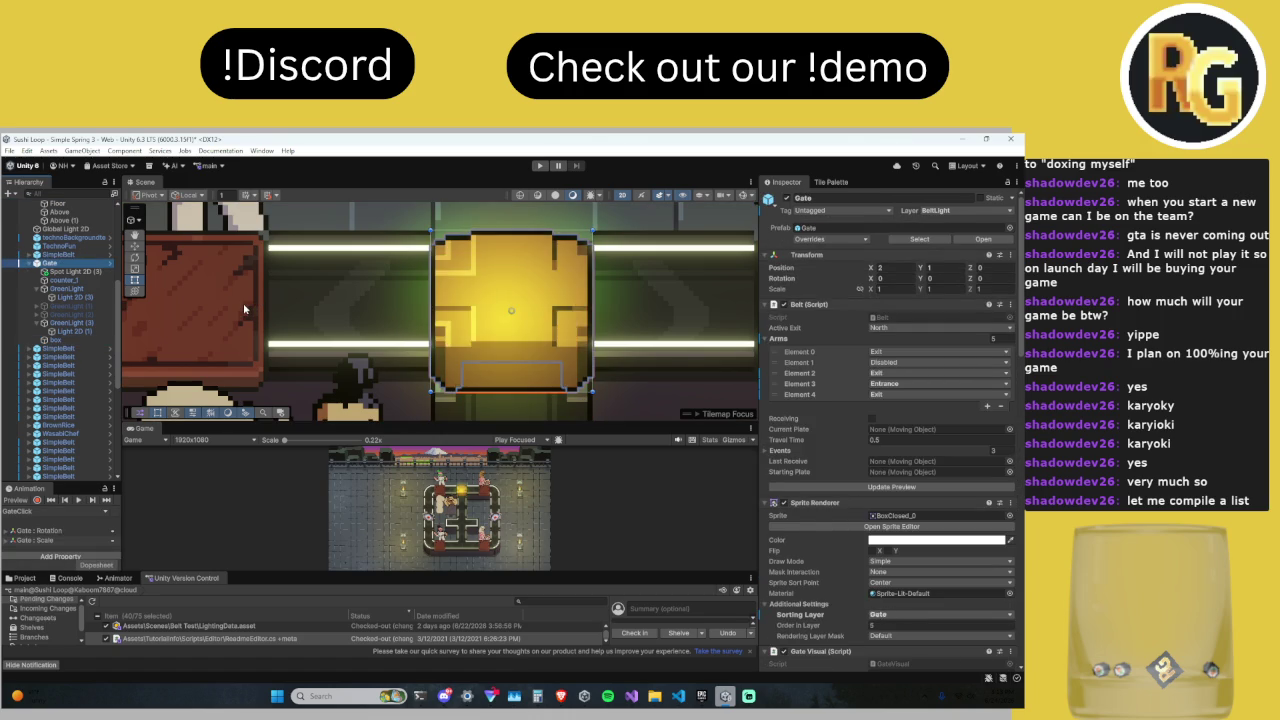
{"action": "key", "text": "Down"}
{"action": "key", "text": "Up"}
{"action": "key", "text": "Down"}
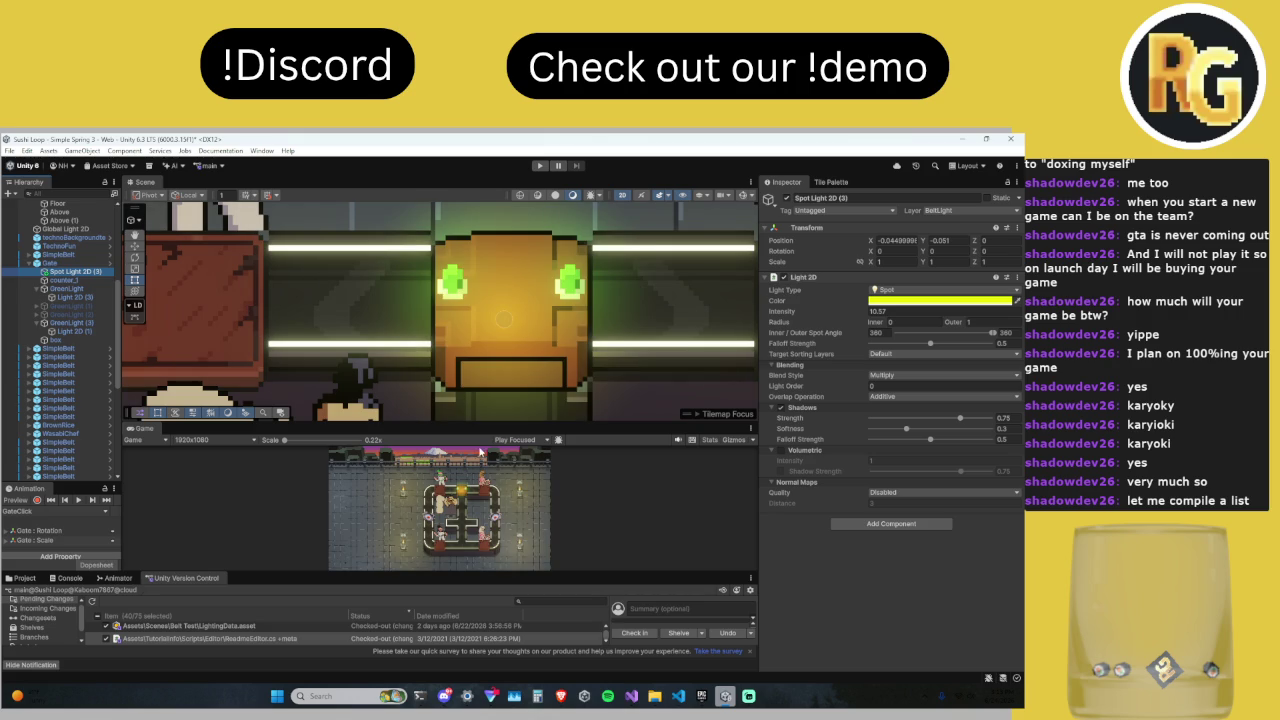
Step: Compare Gate with Spot Light 2D (3) in the Inspector, then delete the spot light
{"action": "left_click_drag", "start_coordinate": [484, 426], "coordinate": [480, 345]}
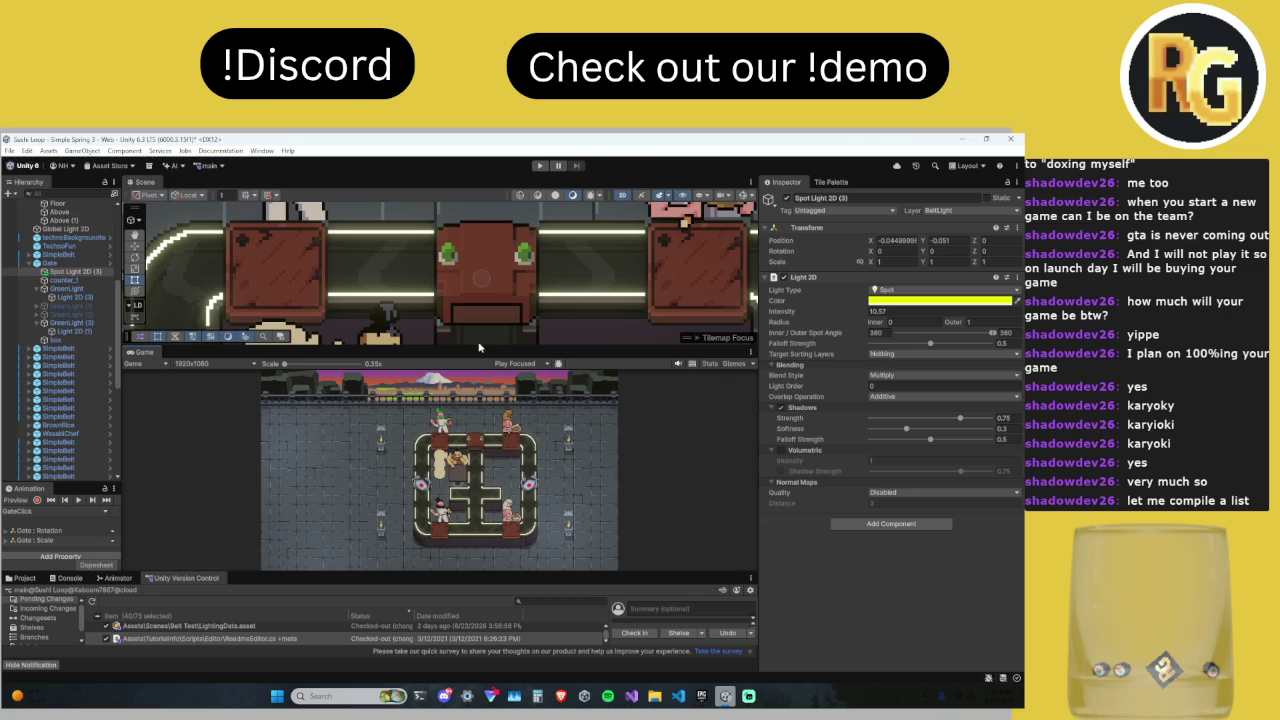
{"action": "key", "text": "Up"}
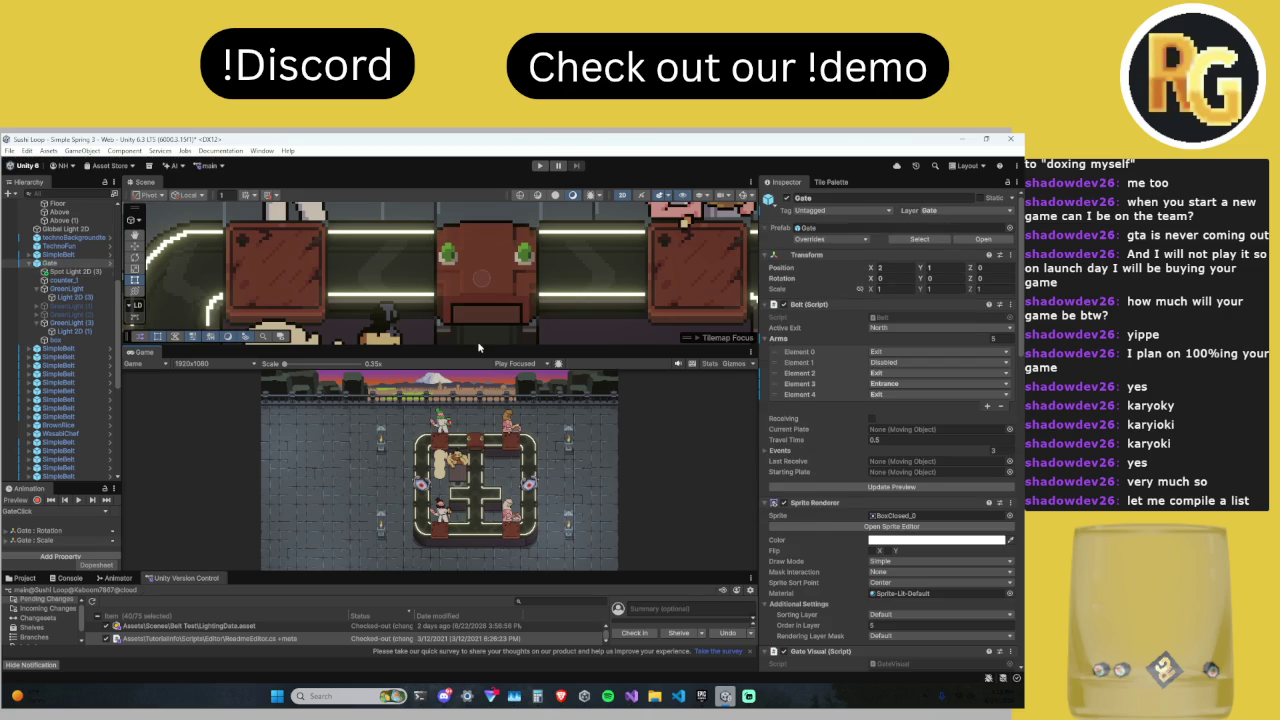
{"action": "key", "text": "Down"}
{"action": "key", "text": "Up"}
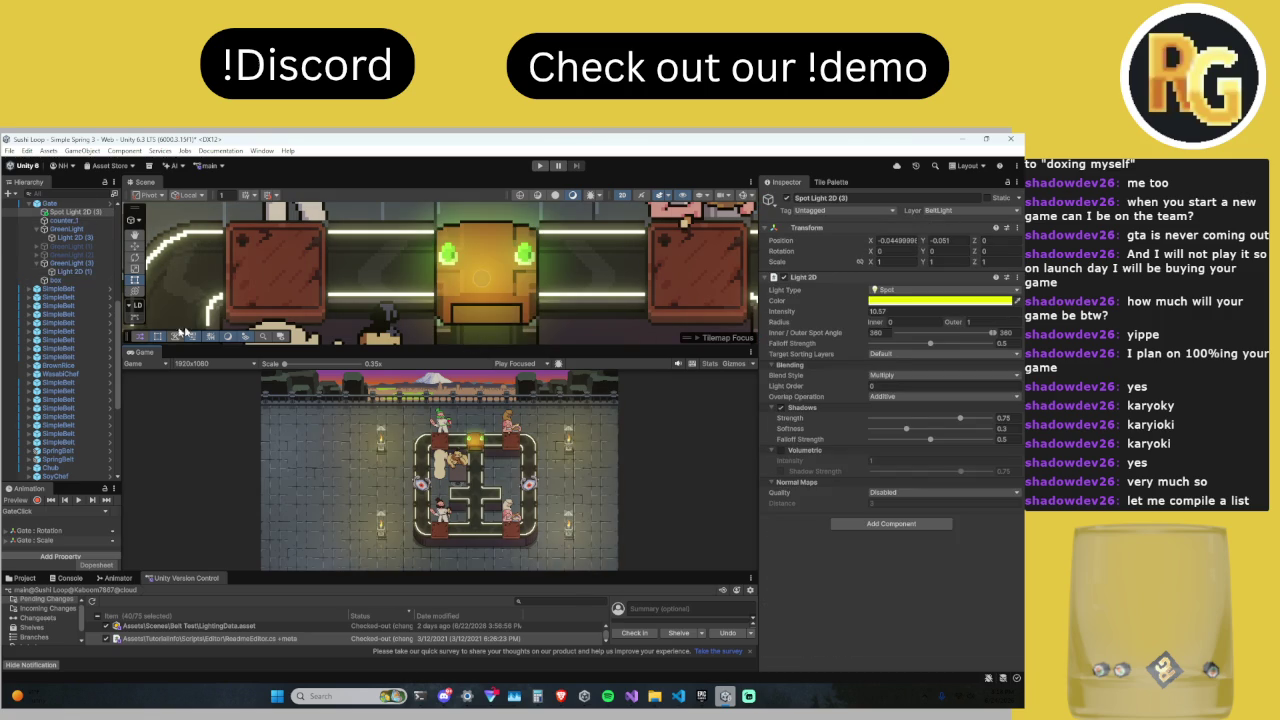
{"action": "key", "text": "Delete"}
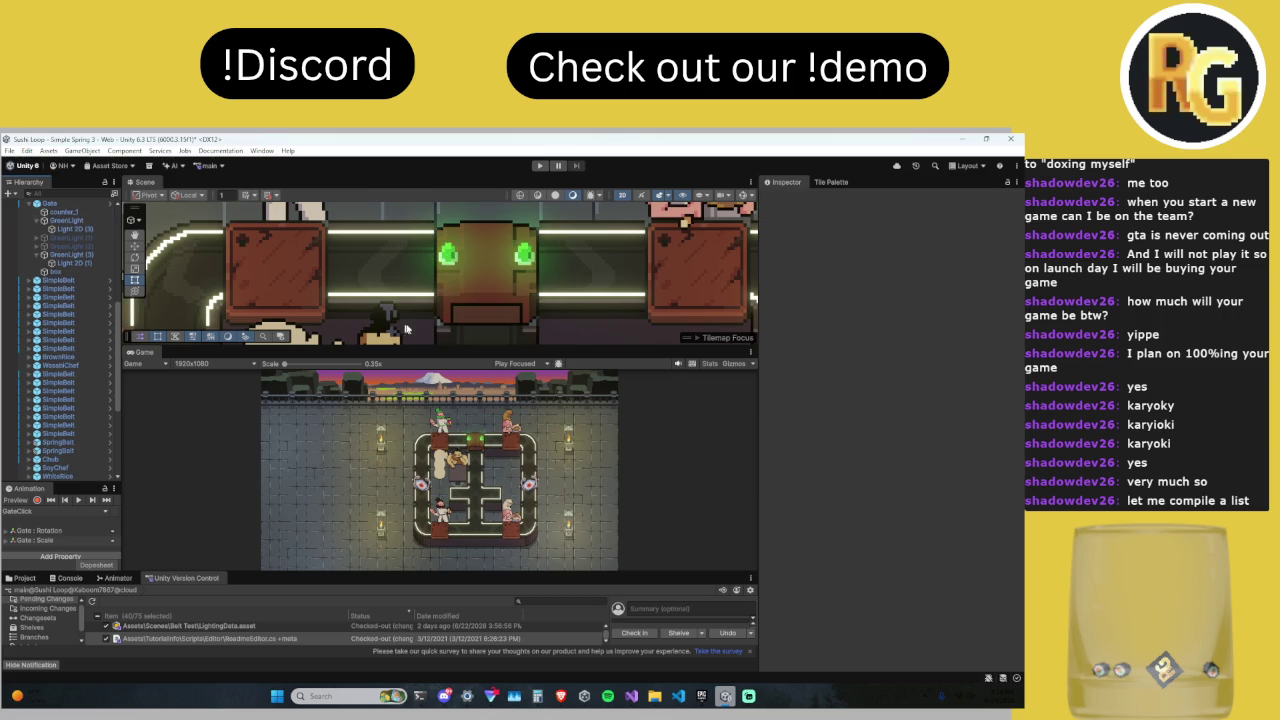
Step: Enlarge the Game view, start a fresh play test, and switch to Discord
{"action": "left_click_drag", "start_coordinate": [465, 346], "coordinate": [469, 220]}
{"action": "left_click", "coordinate": [539, 166]}
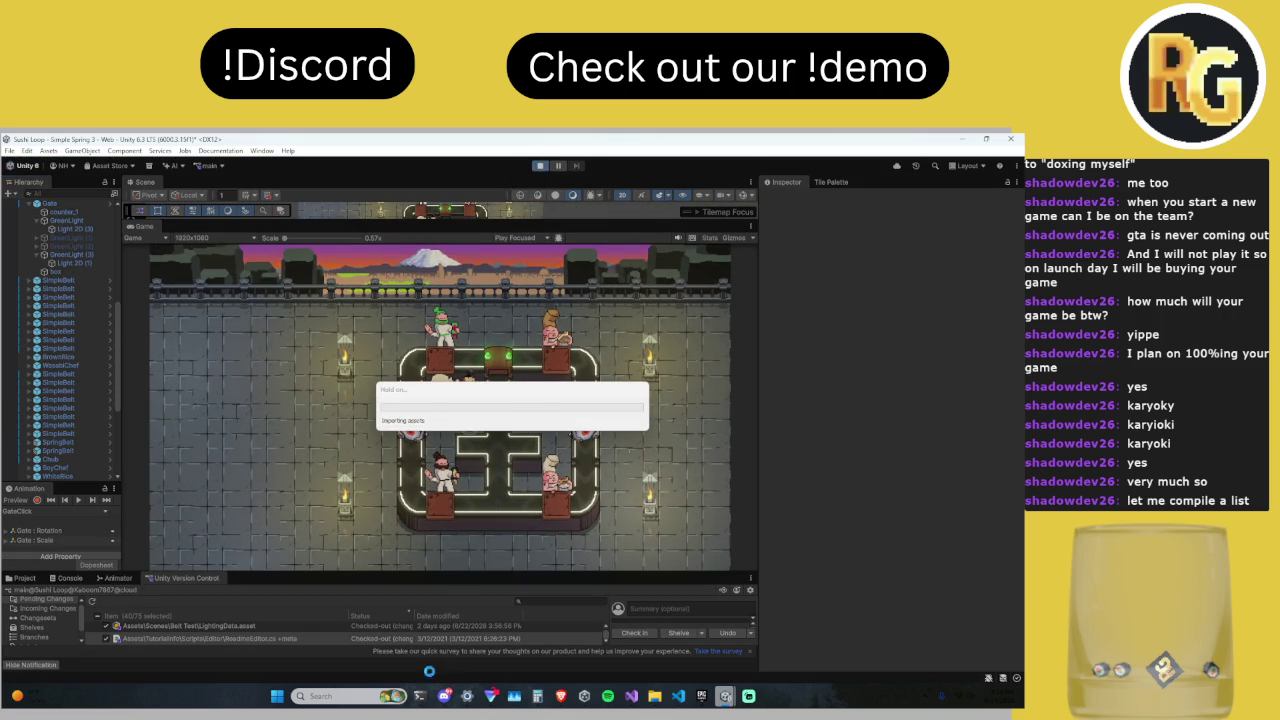
{"action": "left_click", "coordinate": [444, 696]}
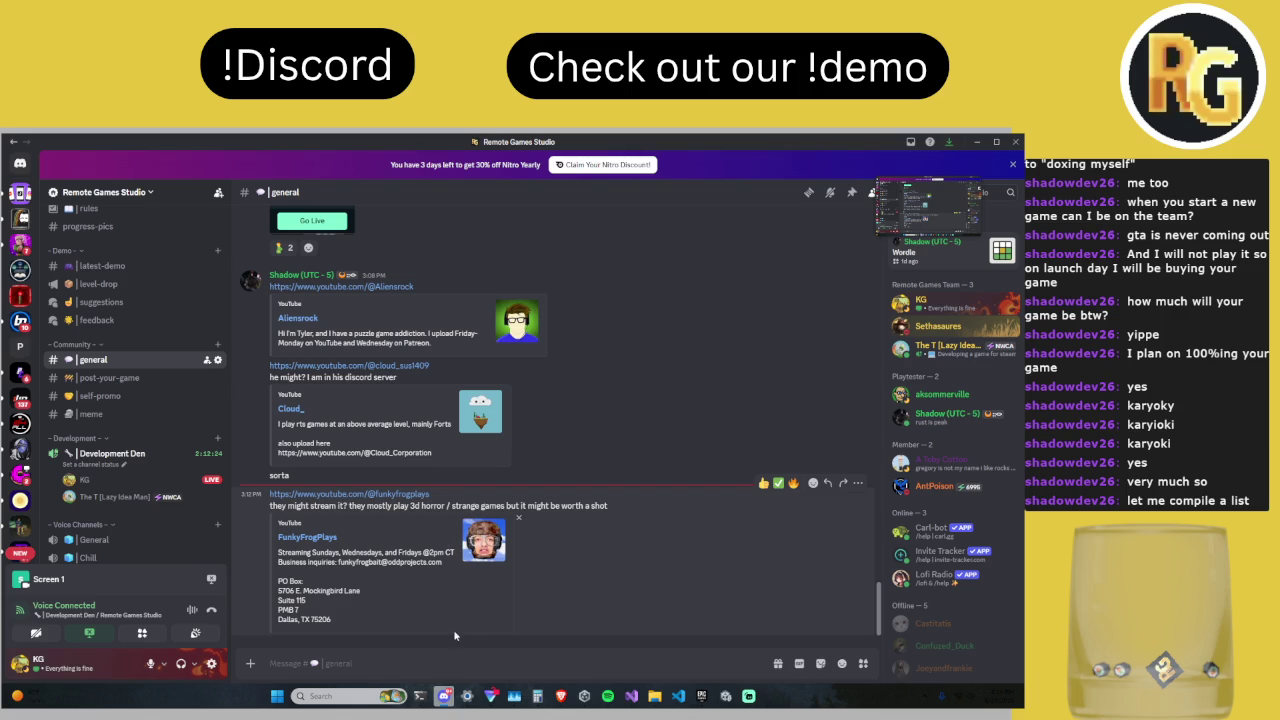
Step: Bring the Unity editor back to watch the running Level 0 play test
{"action": "left_click", "coordinate": [725, 697]}
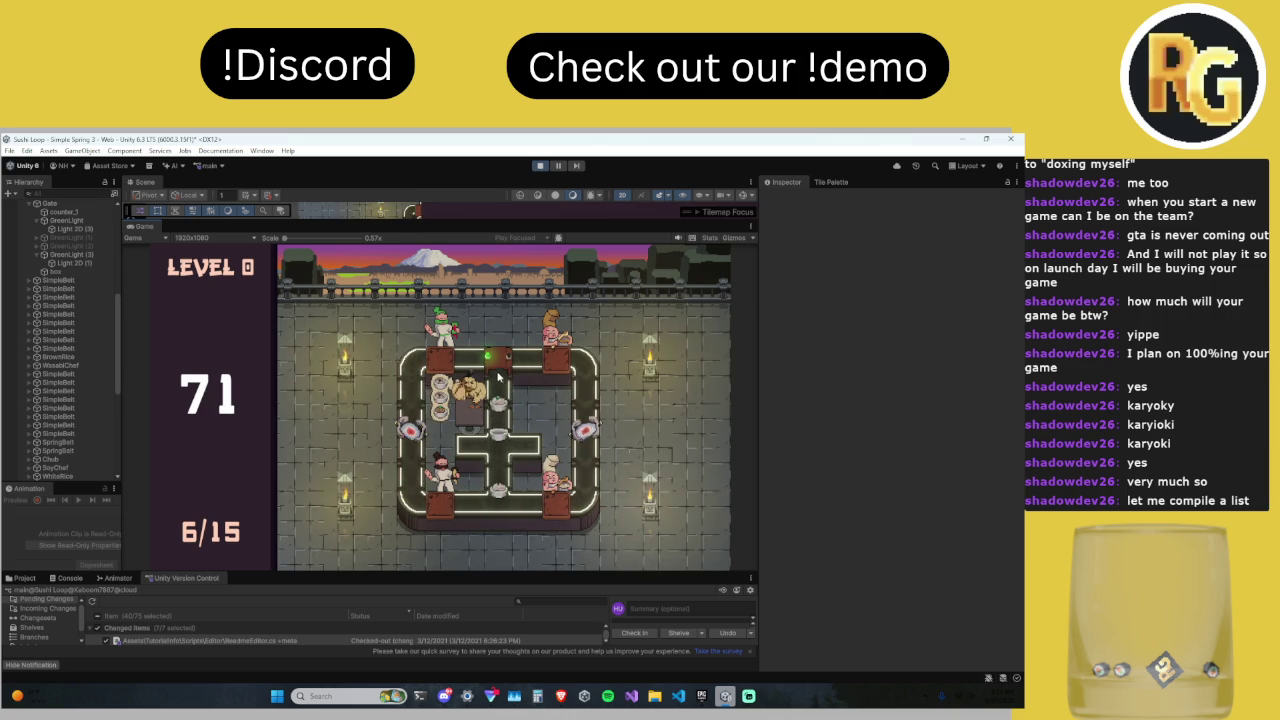
Step: Stop play mode and refresh the Version Control Pending Changes list
{"action": "left_click", "coordinate": [540, 166]}
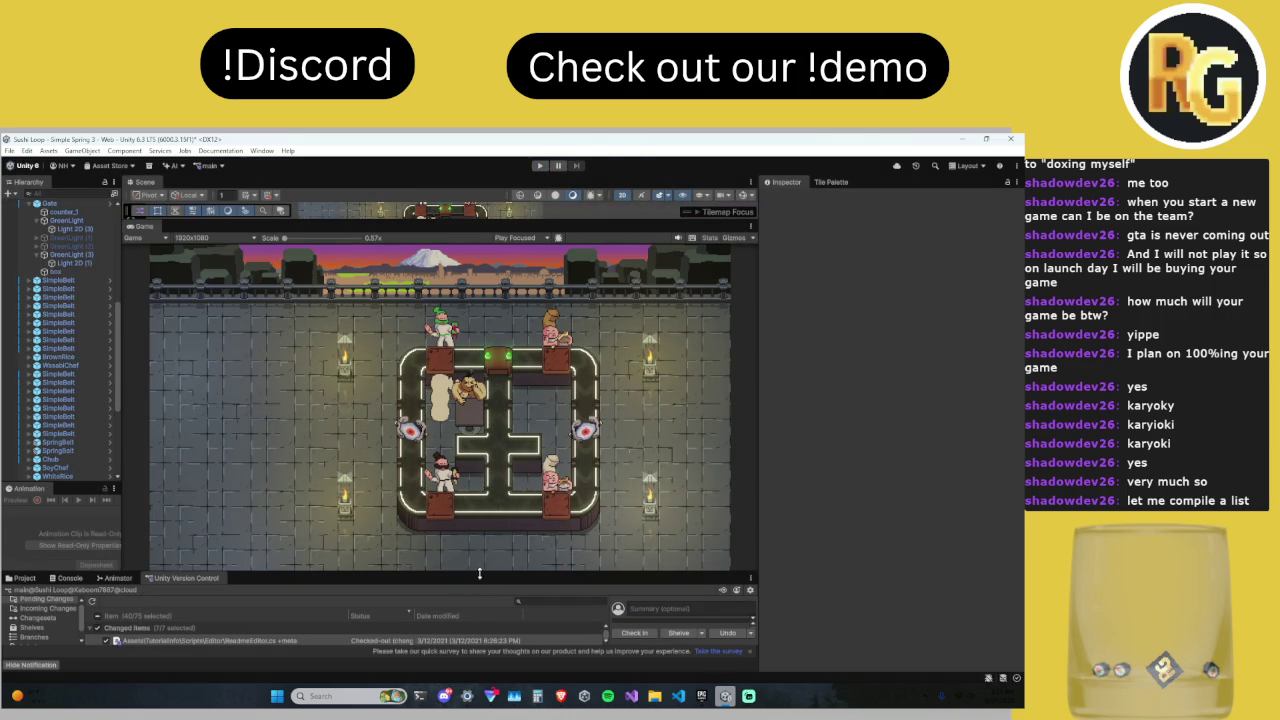
{"action": "left_click_drag", "start_coordinate": [478, 570], "coordinate": [478, 556]}
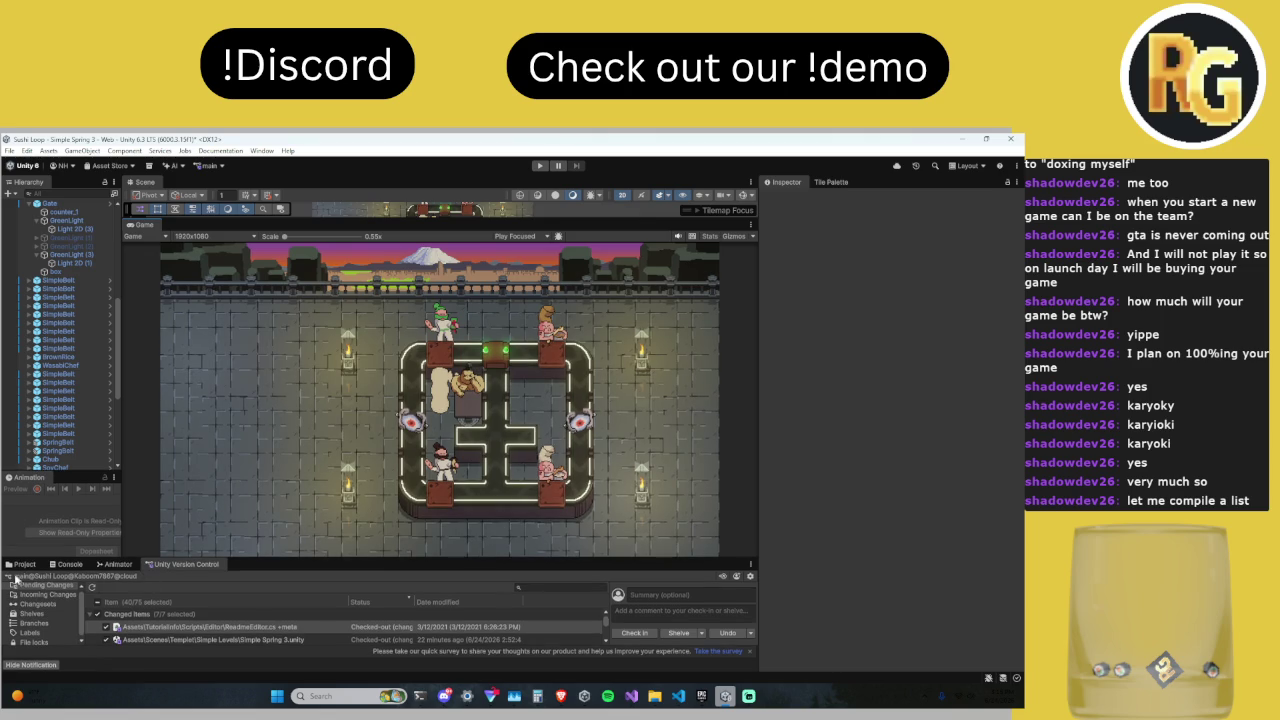
{"action": "left_click", "coordinate": [37, 584]}
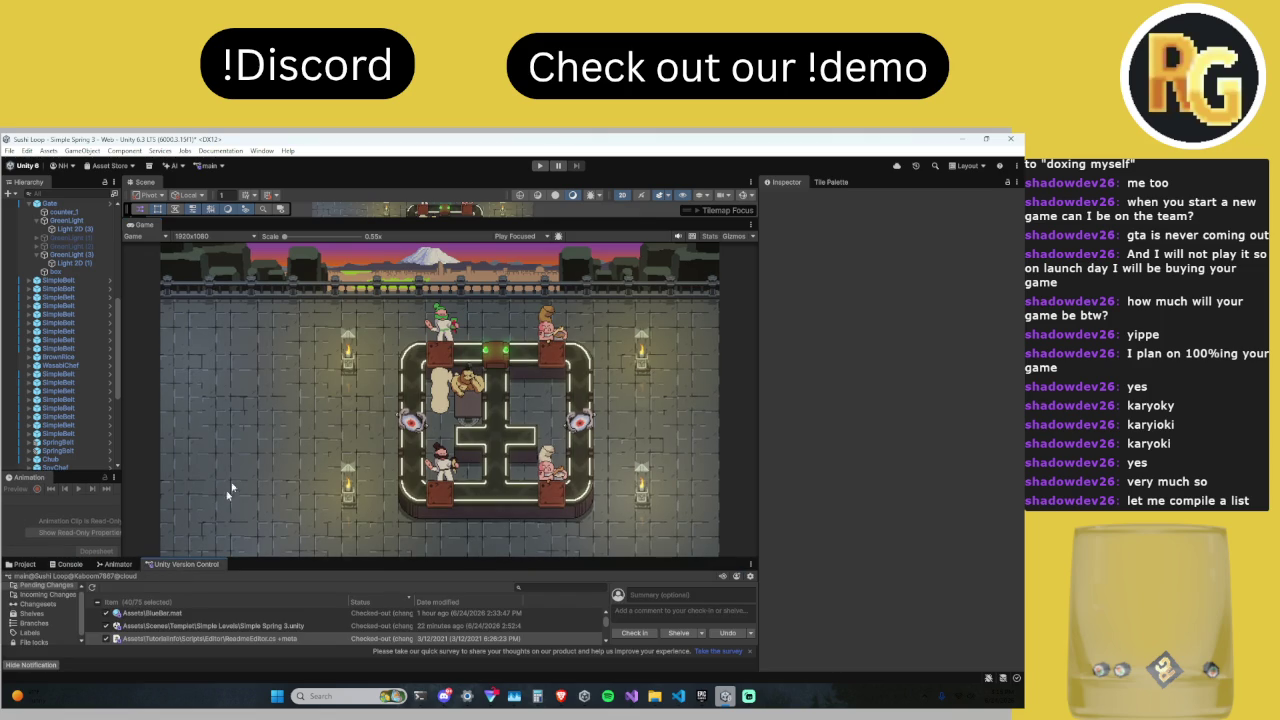
Step: Play the level past the Toochie dialogue until time runs out at 14/15 orders, then stop
{"action": "left_click", "coordinate": [537, 167]}
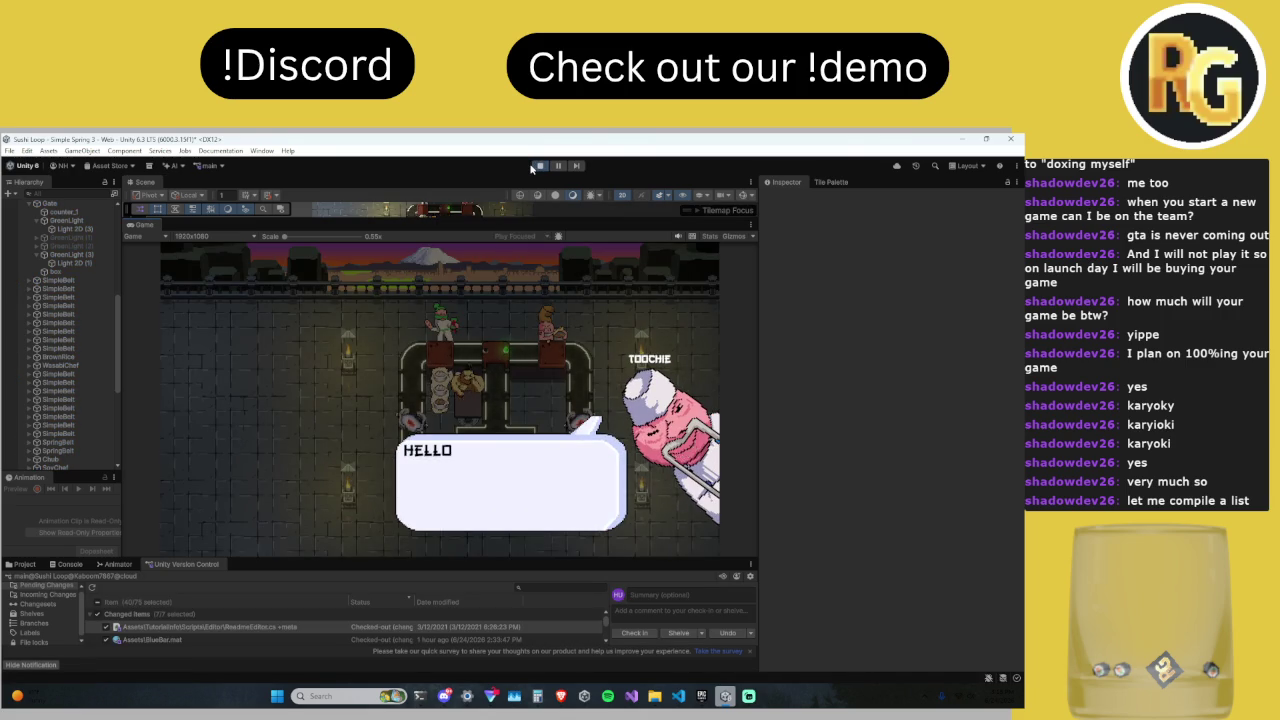
{"action": "left_click", "coordinate": [278, 422]}
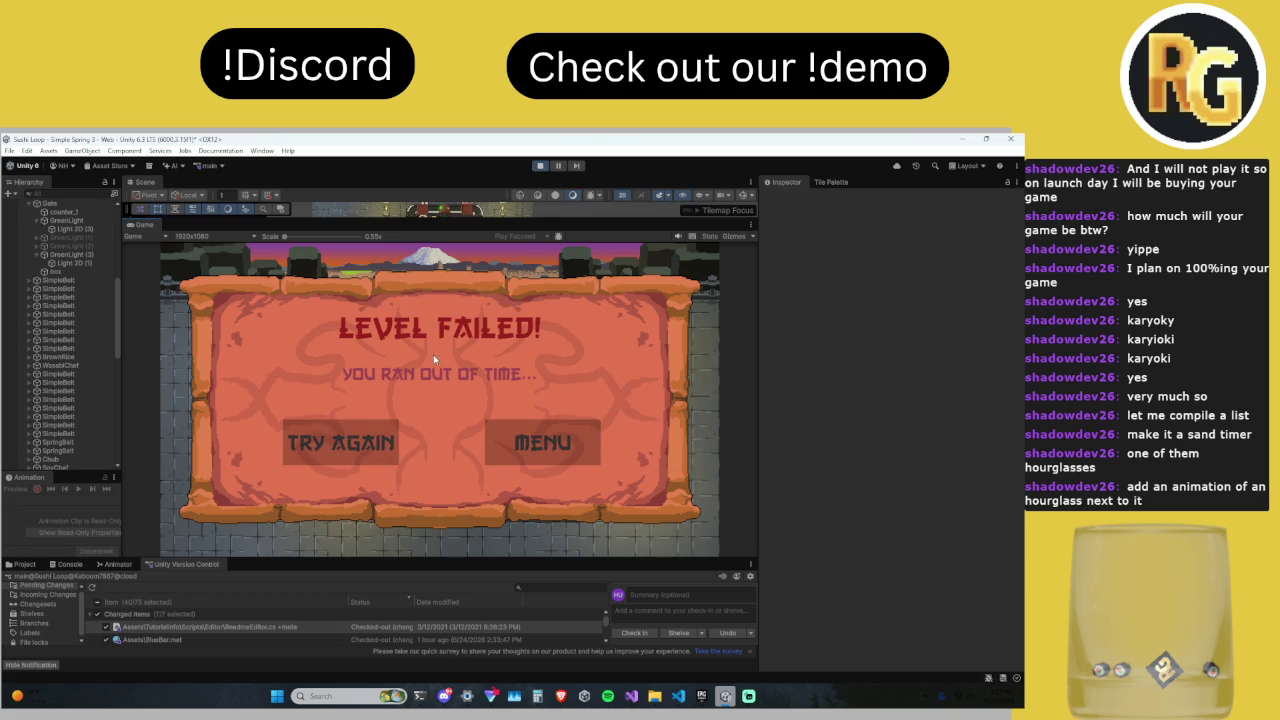
{"action": "left_click", "coordinate": [540, 165]}
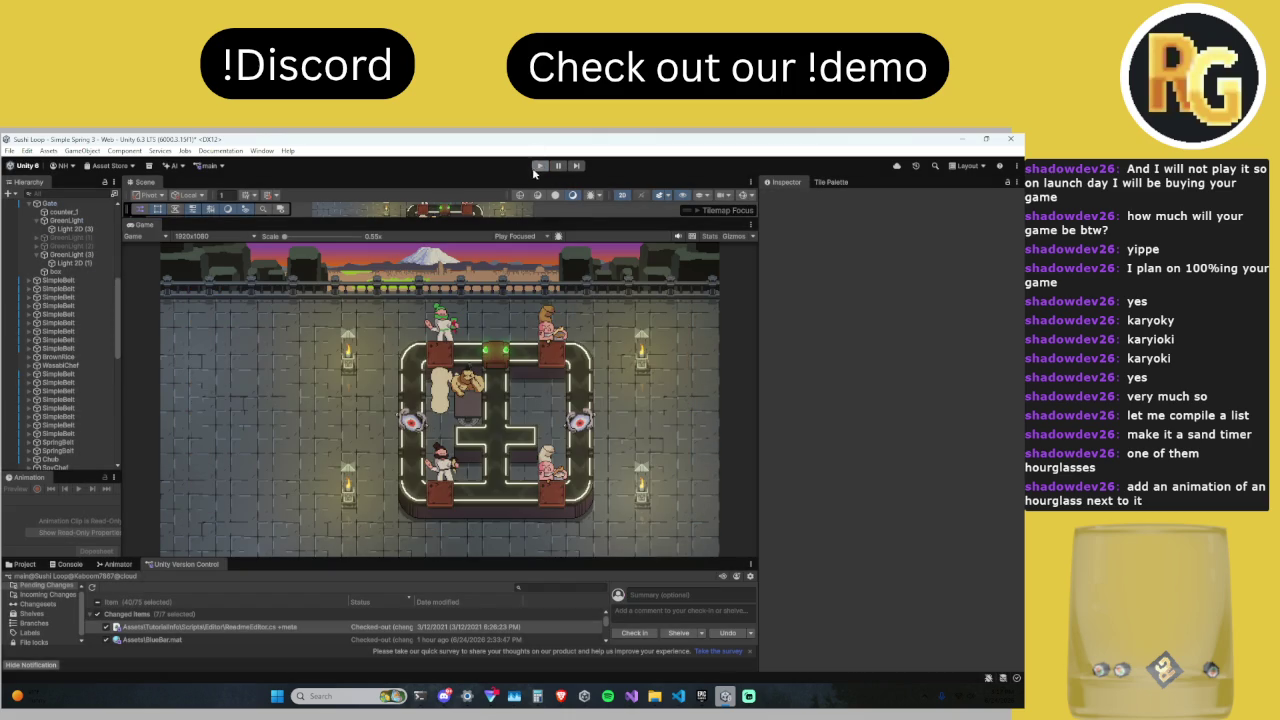
Step: In Discord's #files channel, preview the parchment frame image
{"action": "left_click", "coordinate": [447, 697]}
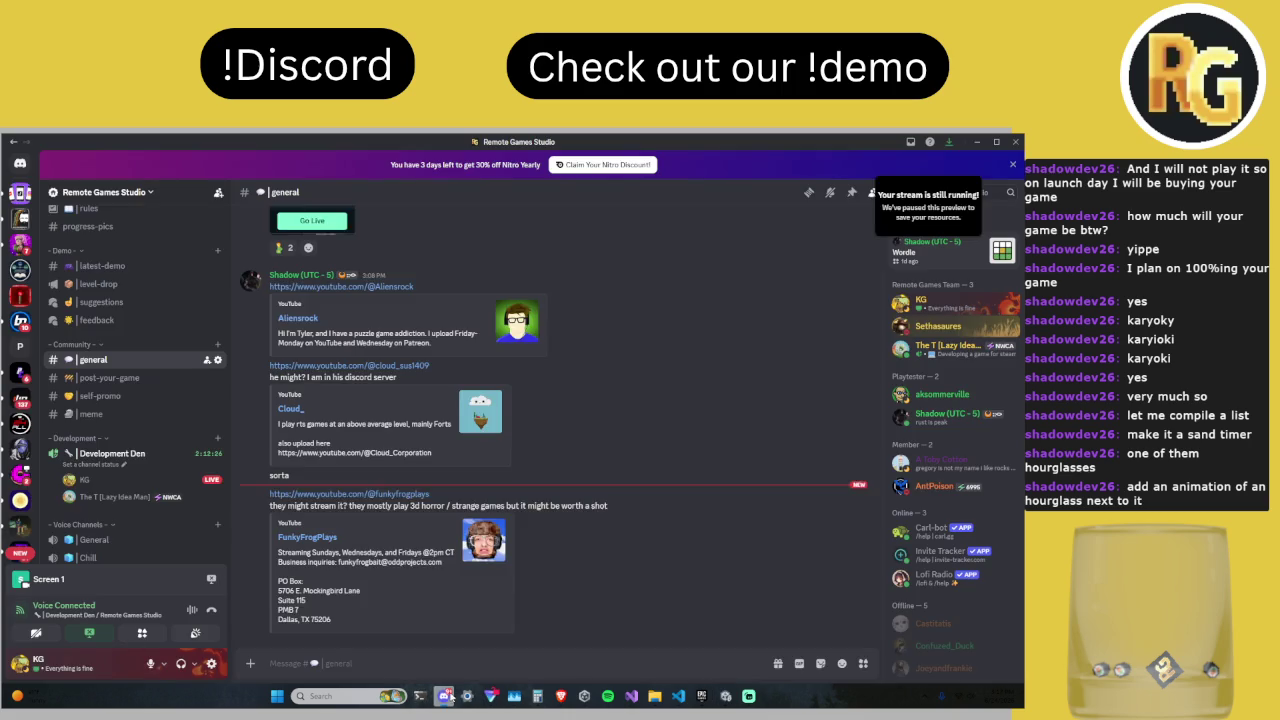
{"action": "scroll", "coordinate": [125, 420], "scroll_direction": "down", "scroll_amount": 5}
{"action": "left_click", "coordinate": [125, 489]}
{"action": "scroll", "coordinate": [420, 460], "scroll_direction": "up", "scroll_amount": 10}
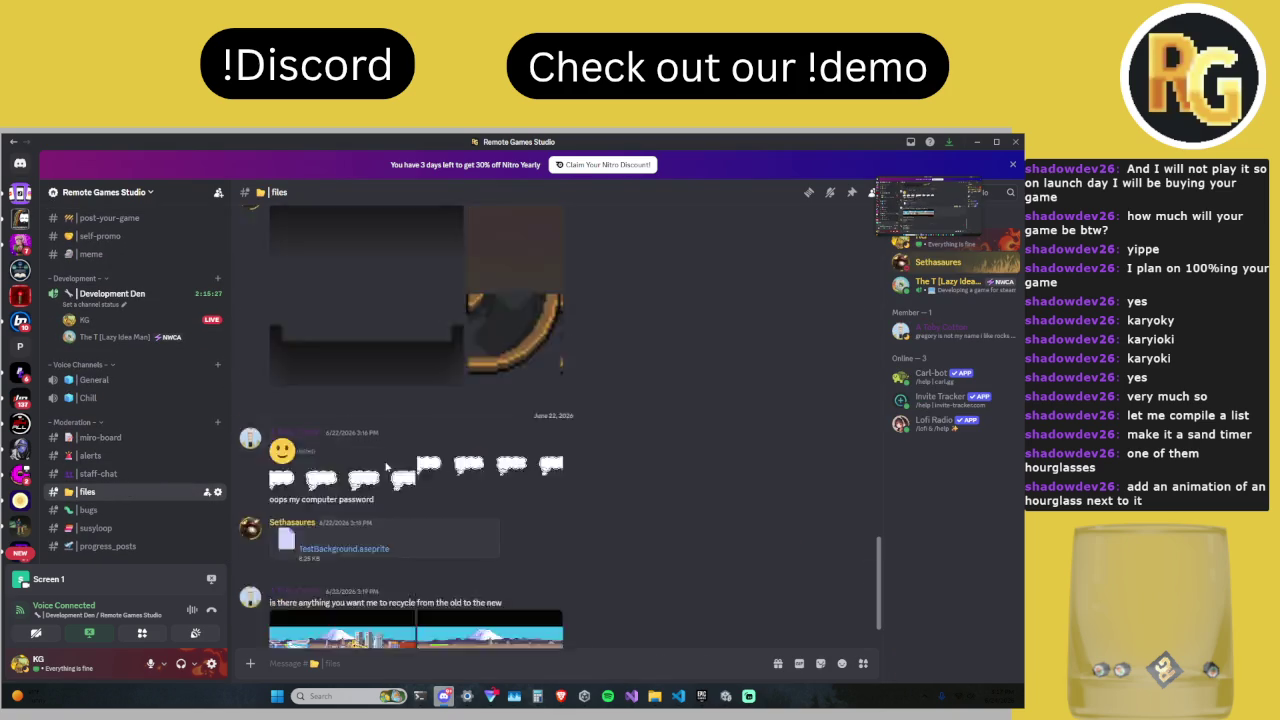
{"action": "left_click", "coordinate": [421, 456]}
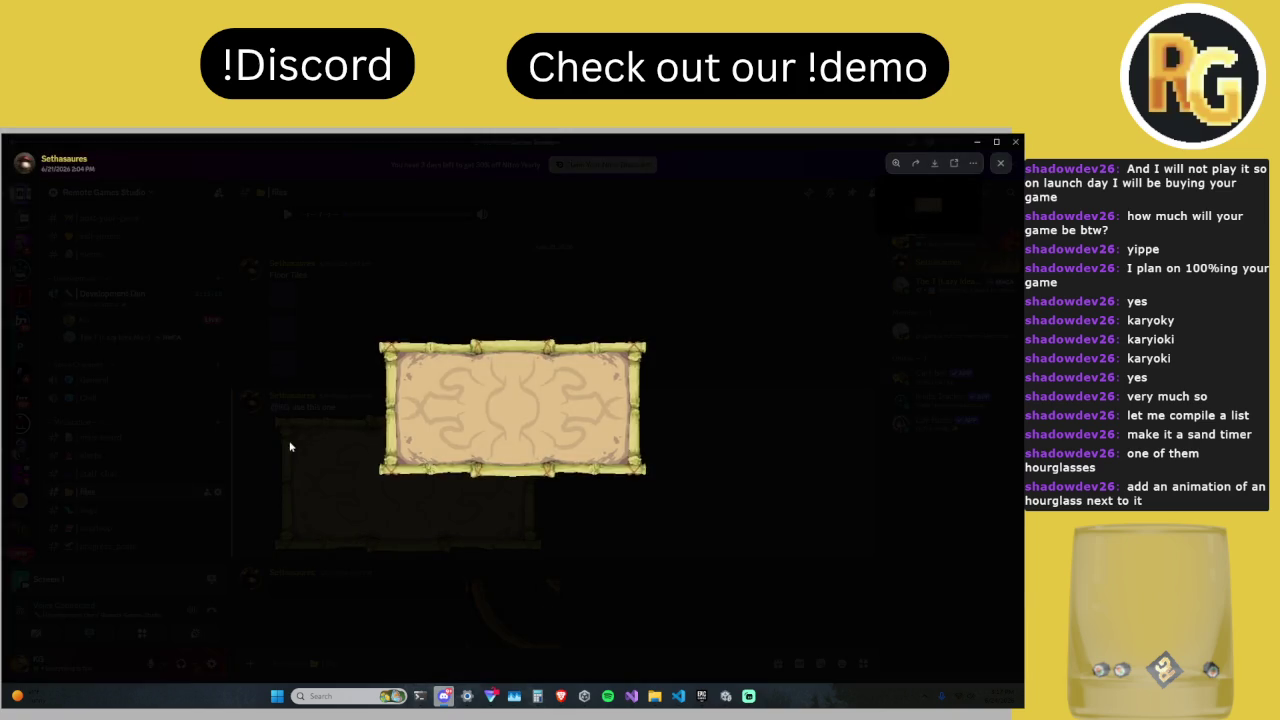
{"action": "left_click", "coordinate": [290, 447]}
Step: Save the parchment image to Downloads as WinScreen.png, replacing the old file, and return to Unity
{"action": "right_click", "coordinate": [458, 492]}
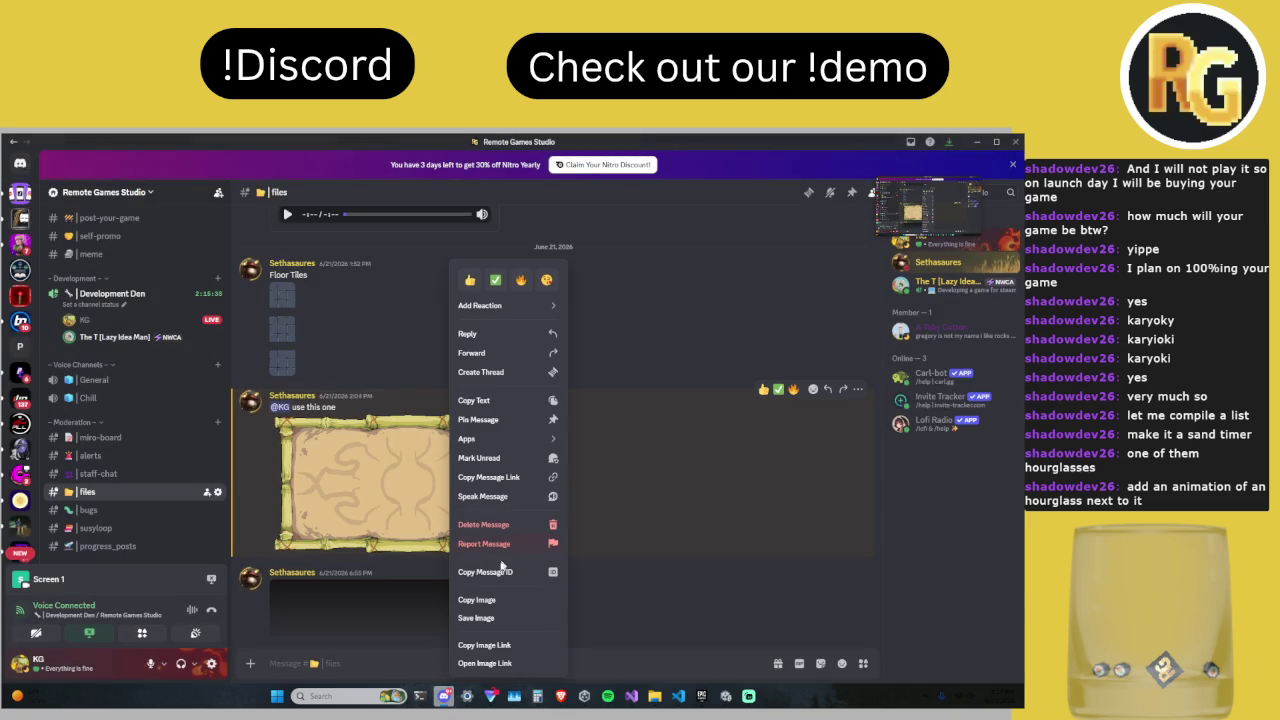
{"action": "left_click", "coordinate": [480, 617]}
{"action": "left_click", "coordinate": [420, 399]}
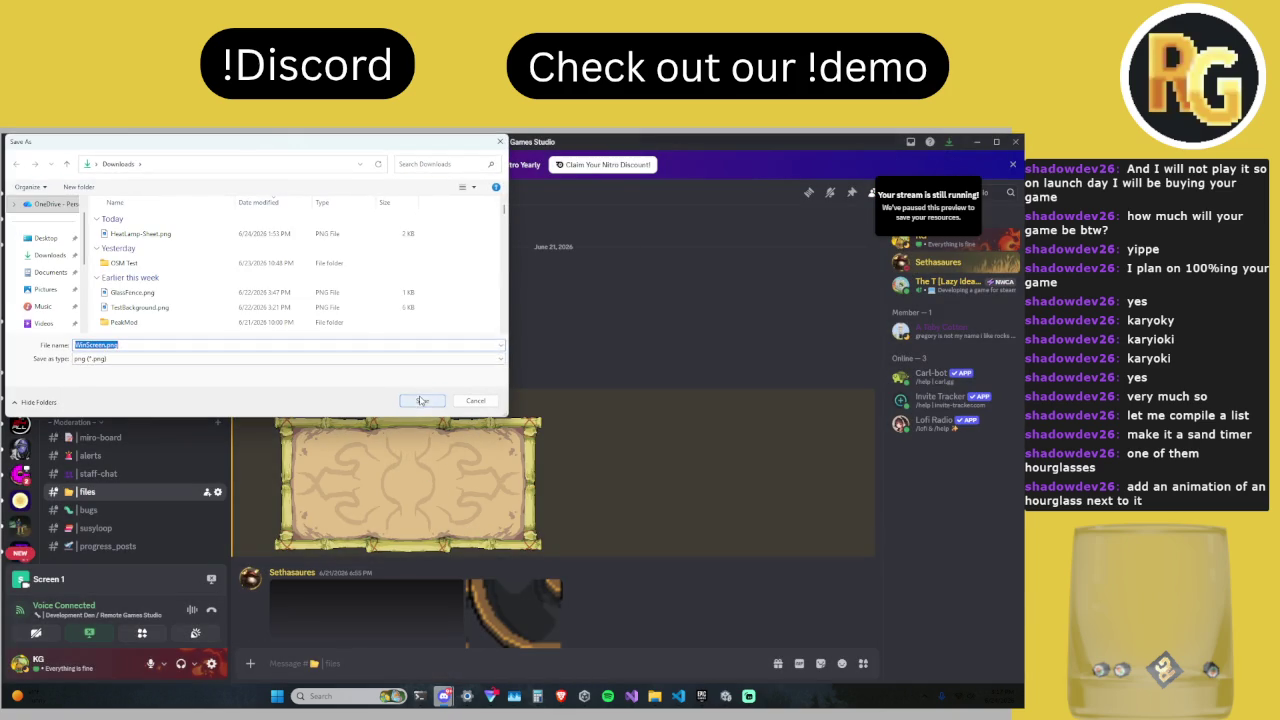
{"action": "left_click", "coordinate": [540, 414]}
{"action": "left_click", "coordinate": [724, 695]}
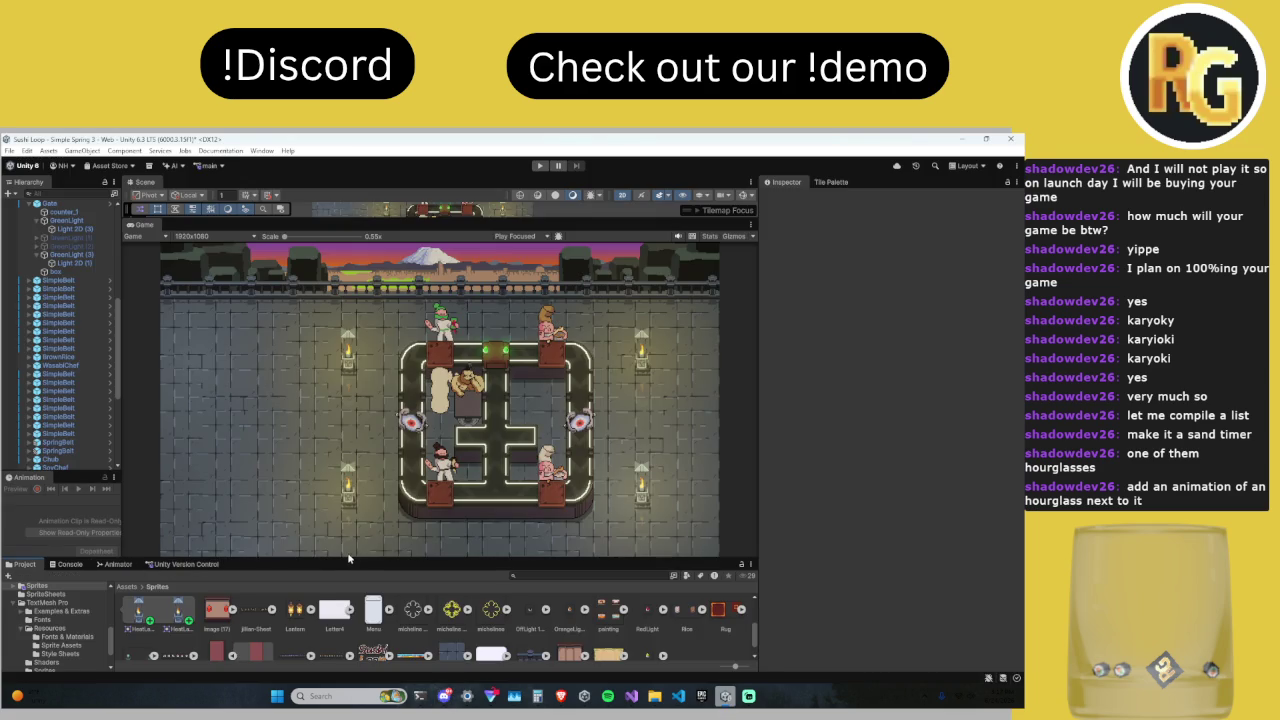
Step: Expand the Project panel and select the newly imported WinScreen 1 sprite
{"action": "left_click_drag", "start_coordinate": [390, 557], "coordinate": [390, 484]}
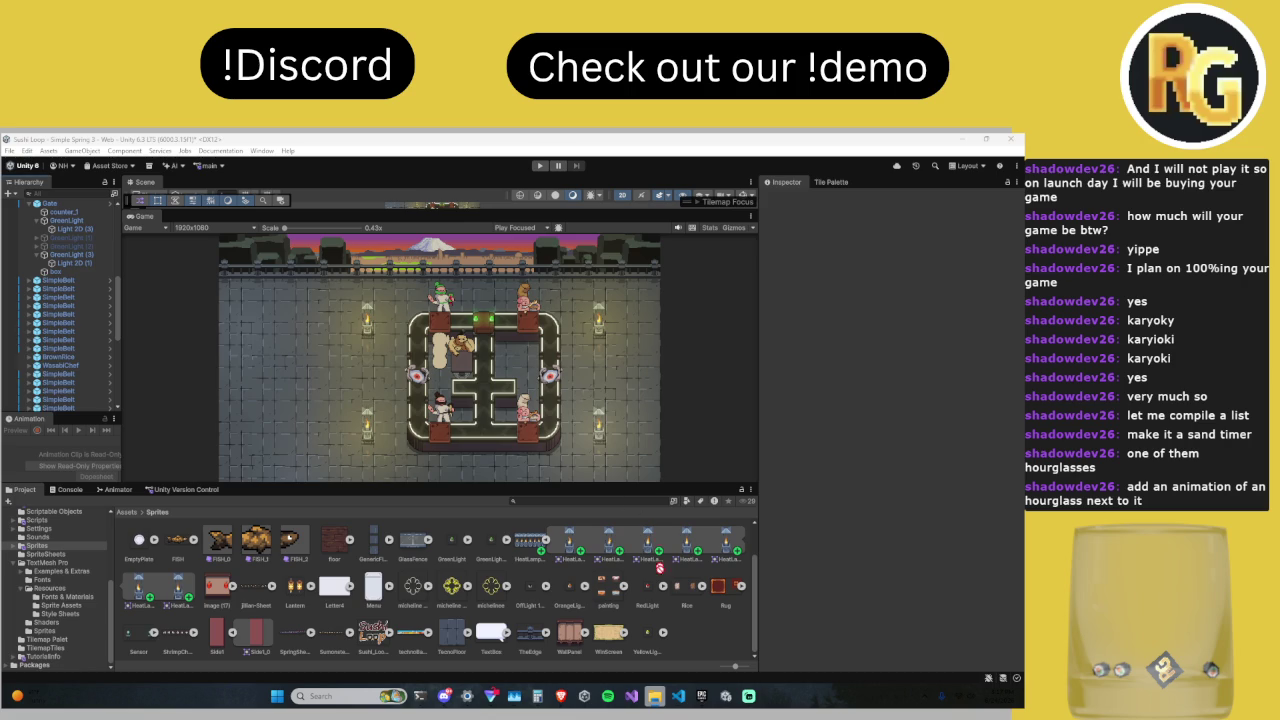
{"action": "left_click", "coordinate": [650, 635]}
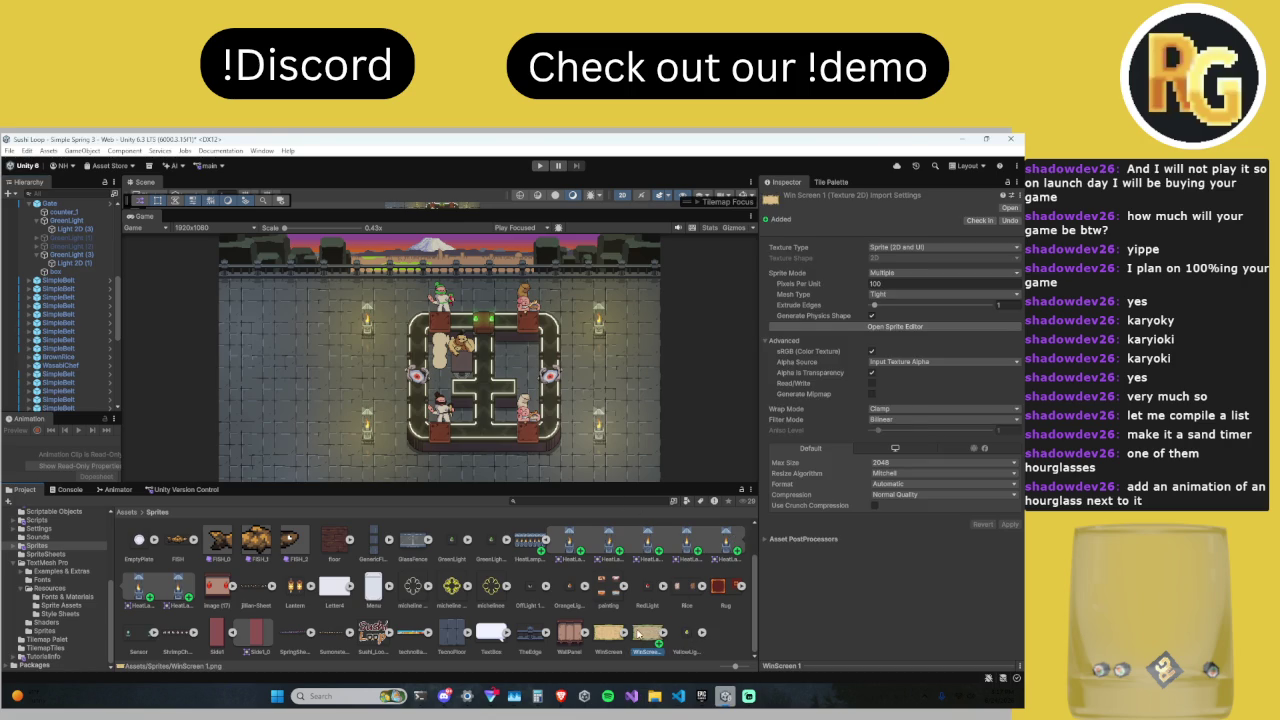
{"action": "left_click", "coordinate": [609, 638]}
{"action": "left_click", "coordinate": [642, 640]}
Step: Apply 32 pixels per unit, Point filtering and no compression to WinScreen 1, then clear the Project search
{"action": "double_click", "coordinate": [911, 283]}
{"action": "type", "text": "32"}
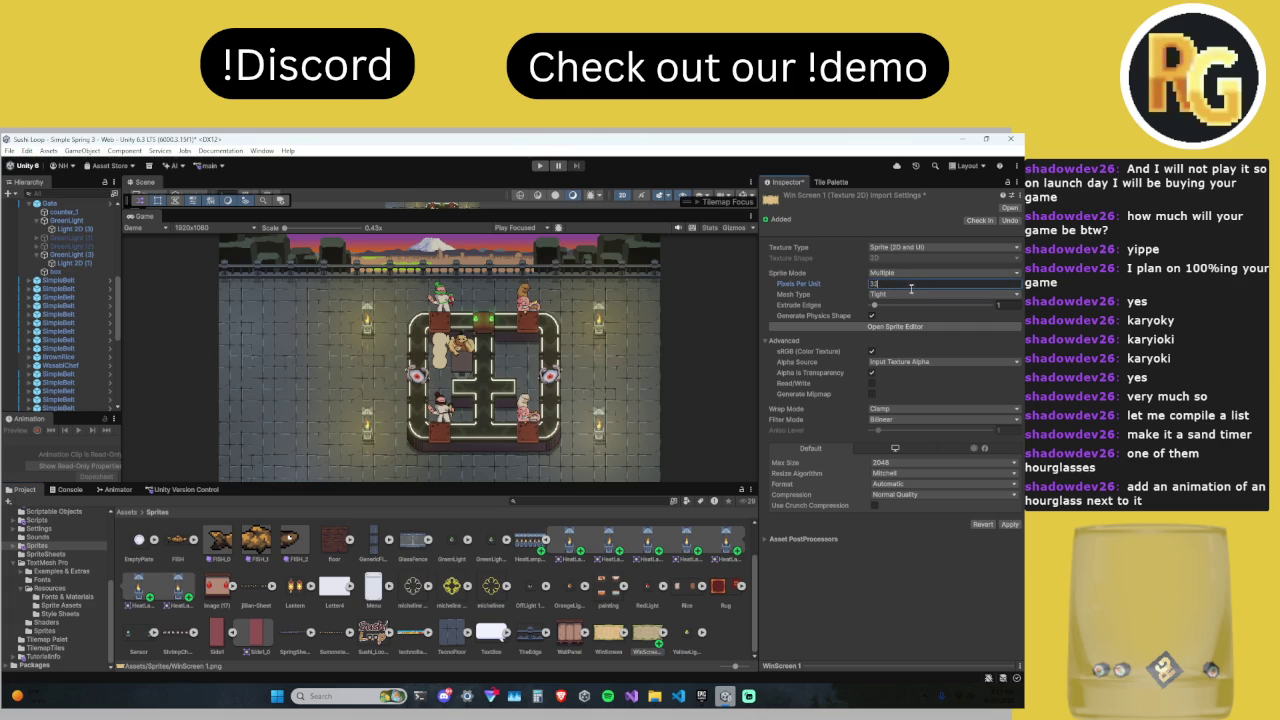
{"action": "left_click", "coordinate": [895, 419]}
{"action": "left_click", "coordinate": [895, 430]}
{"action": "left_click", "coordinate": [904, 494]}
{"action": "left_click", "coordinate": [903, 507]}
{"action": "left_click", "coordinate": [1010, 514]}
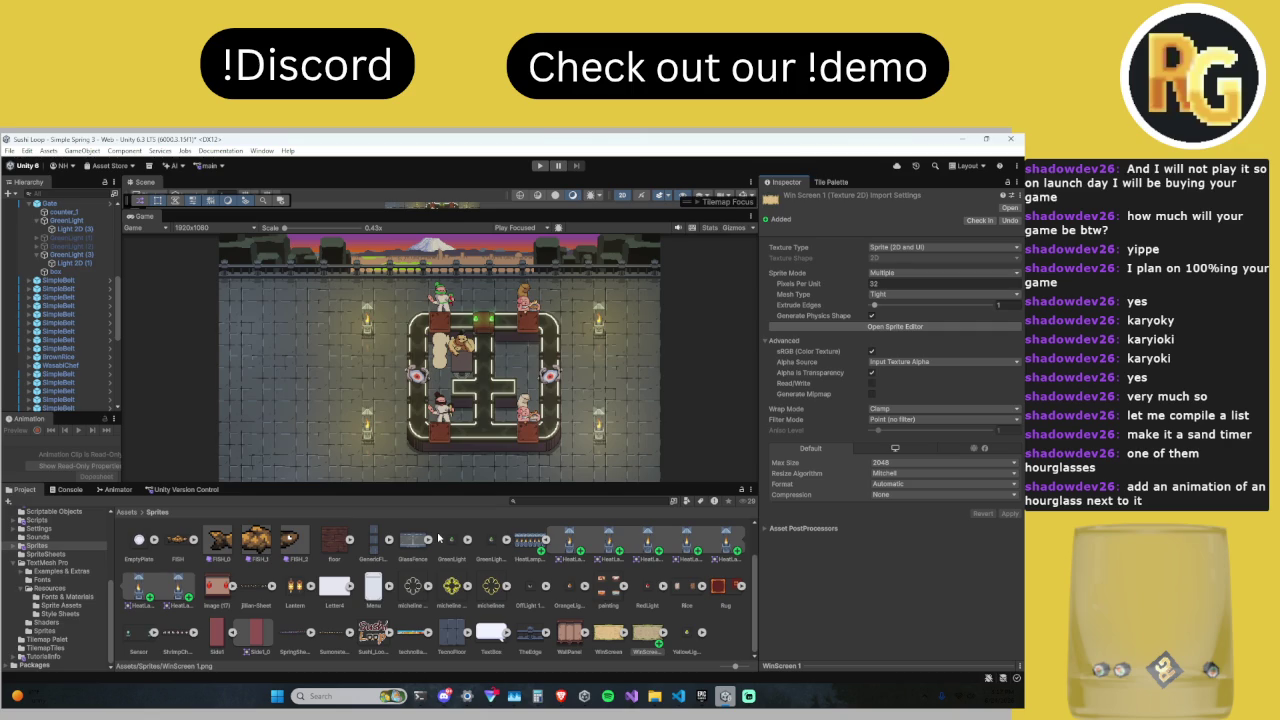
{"action": "left_click", "coordinate": [597, 501]}
{"action": "key", "text": "BackSpace"}
{"action": "key", "text": "BackSpace"}
{"action": "key", "text": "BackSpace"}
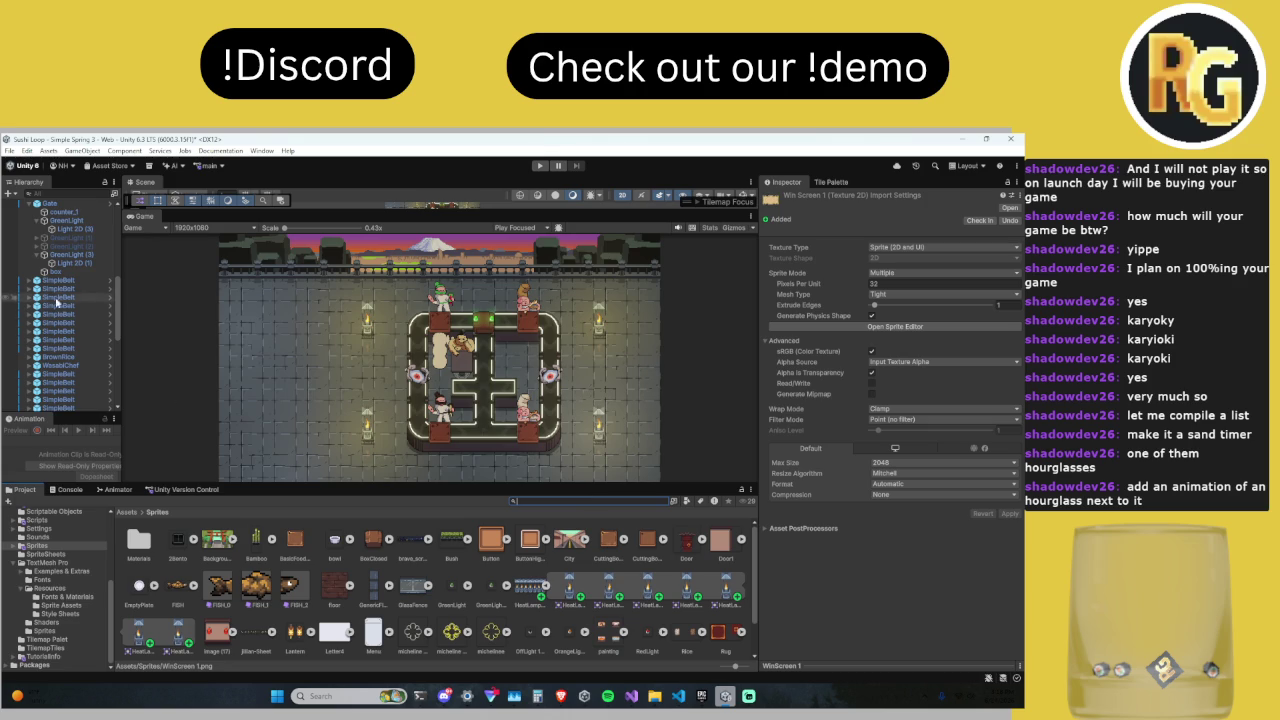
Step: Search the Project for 'main' and open the Main Canvas prefab for editing
{"action": "scroll", "coordinate": [55, 302], "scroll_direction": "up", "scroll_amount": 3}
{"action": "scroll", "coordinate": [55, 302], "scroll_direction": "up", "scroll_amount": 5}
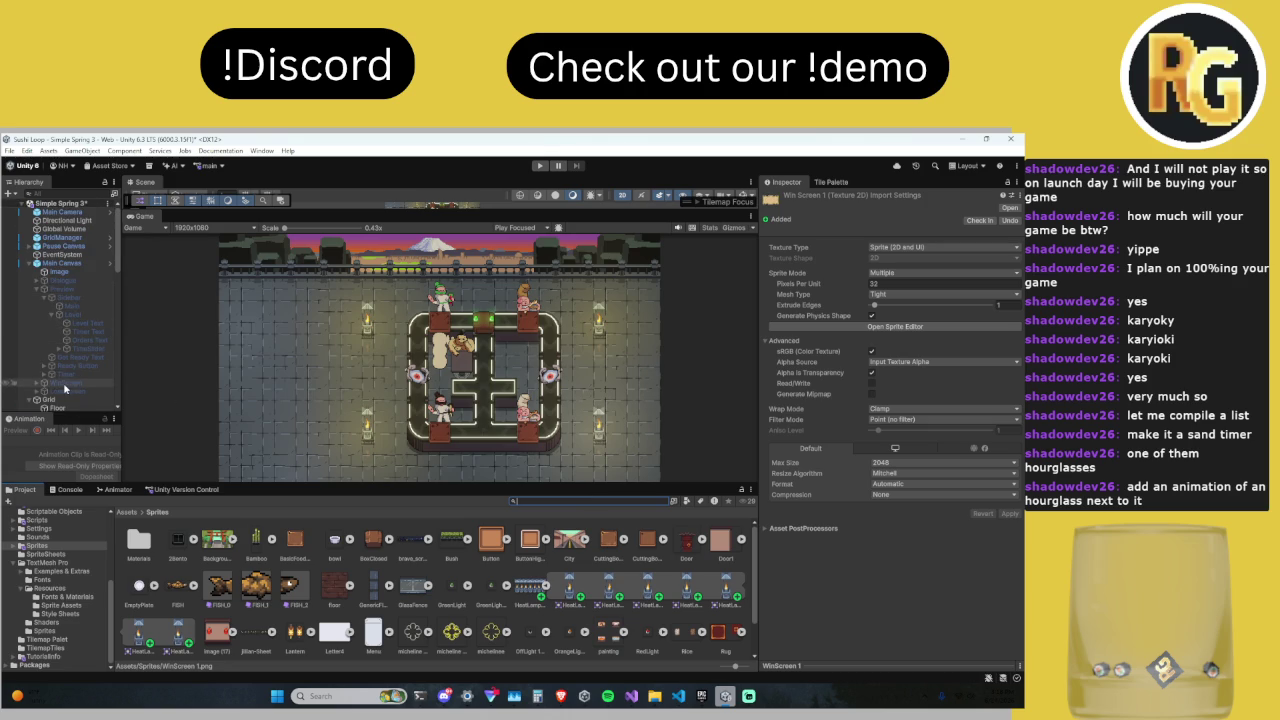
{"action": "type", "text": "mih"}
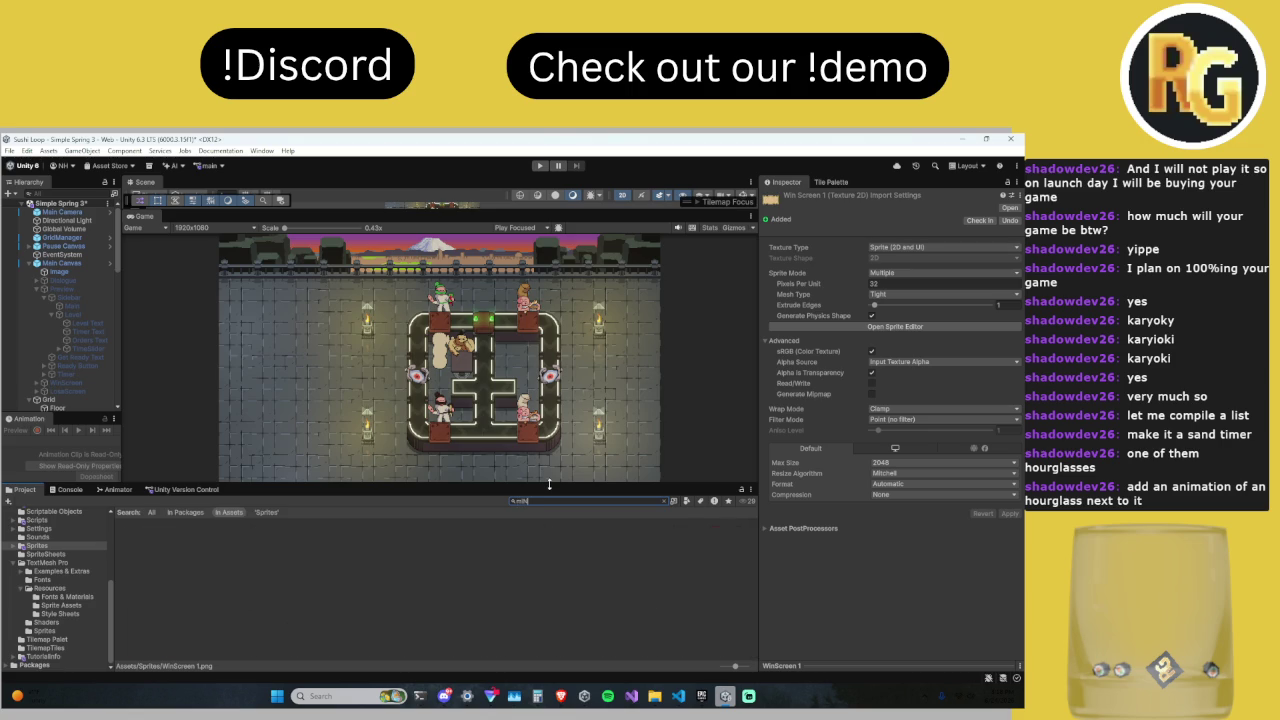
{"action": "type", "text": "n"}
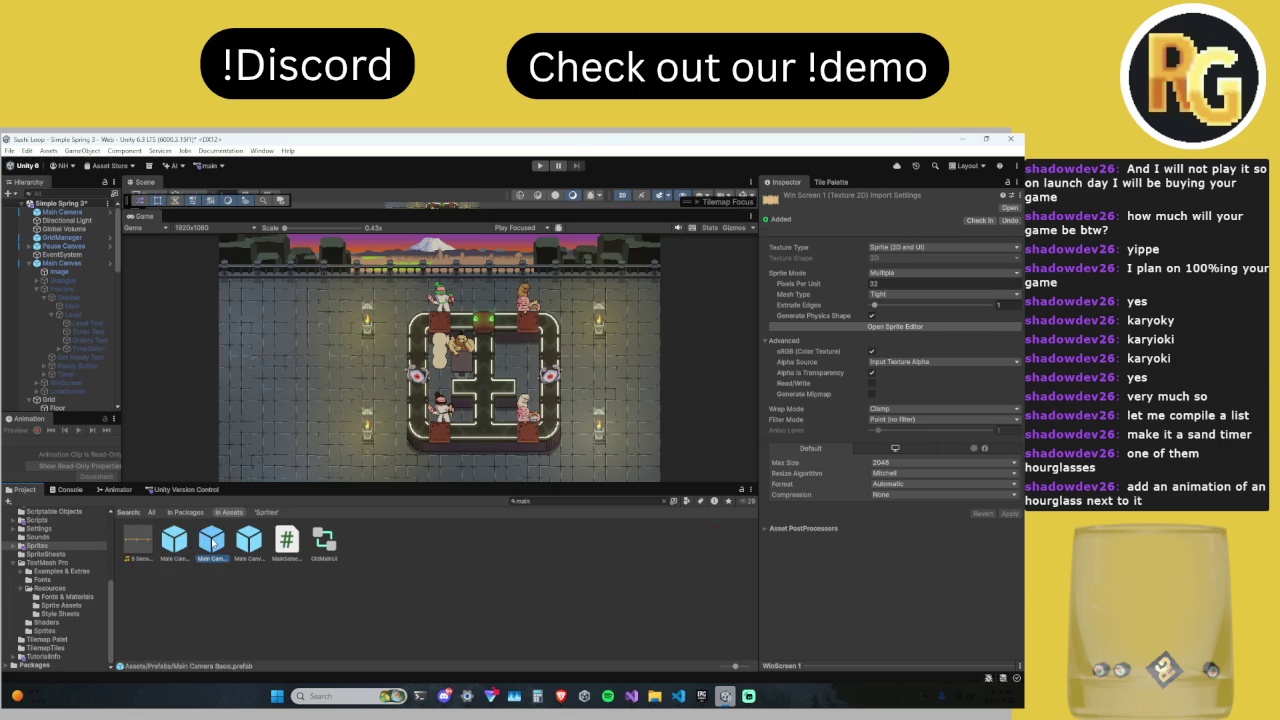
{"action": "double_click", "coordinate": [212, 541]}
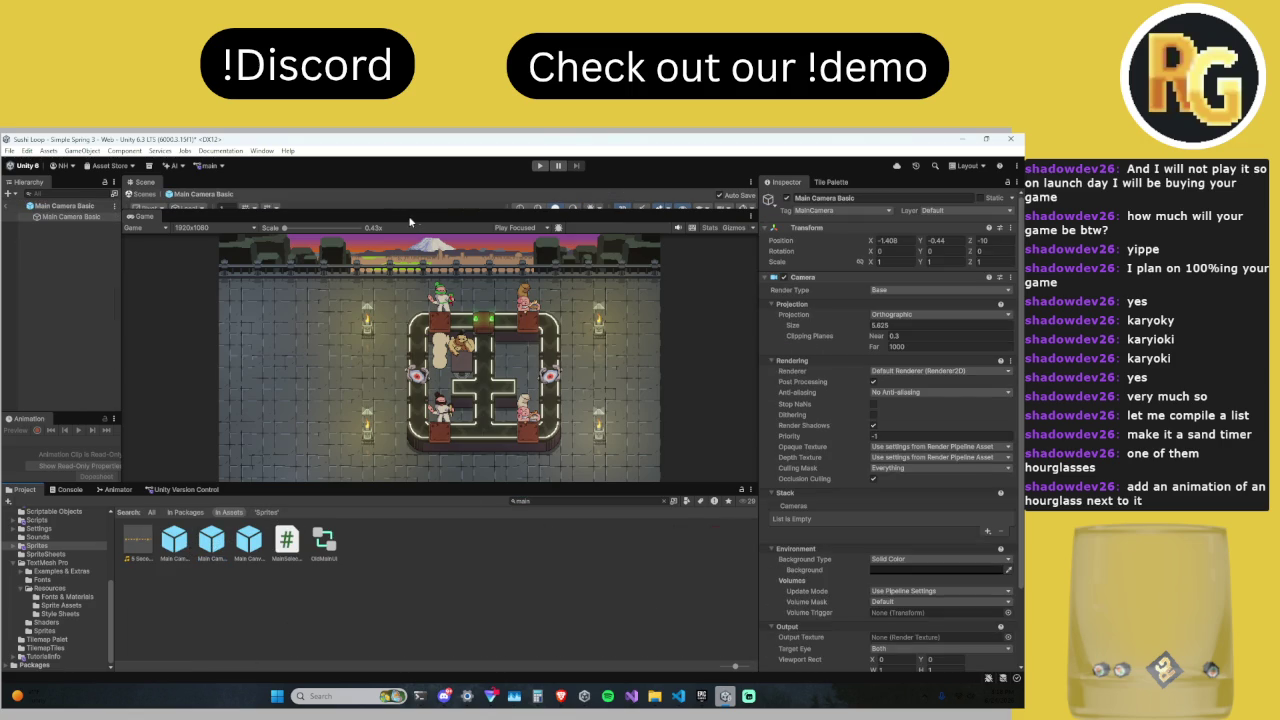
{"action": "double_click", "coordinate": [255, 546]}
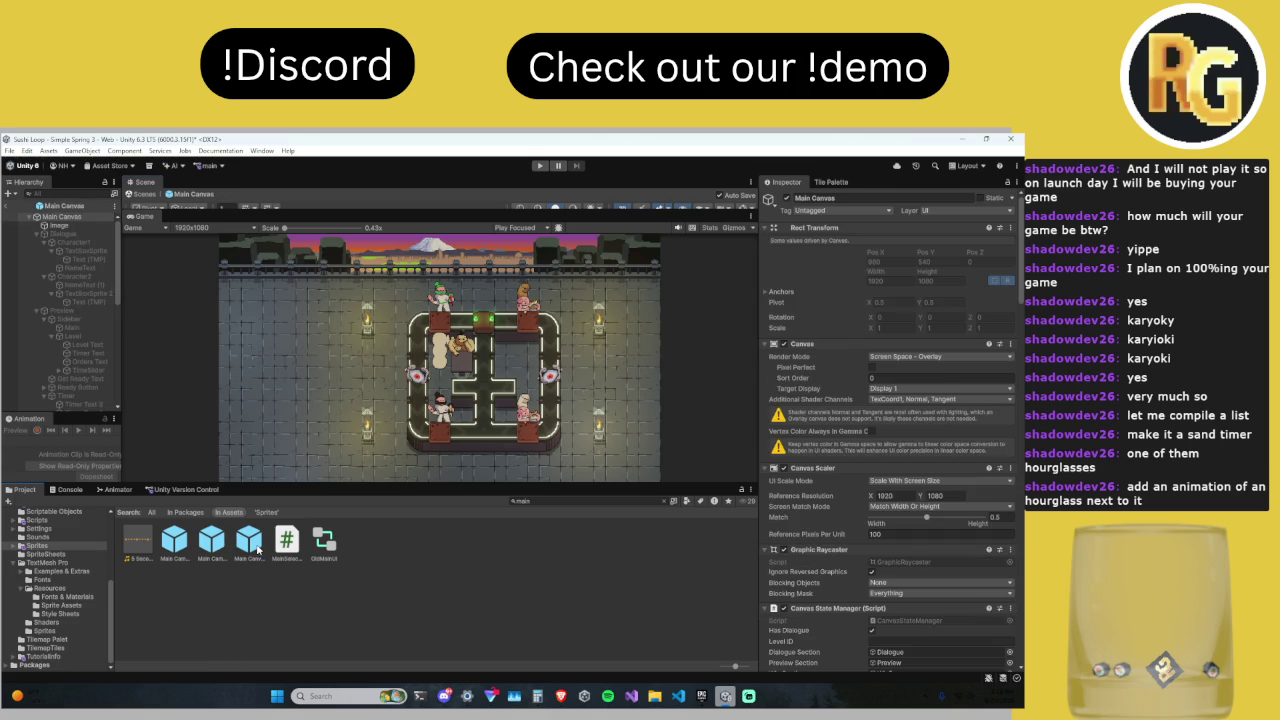
Step: Resize the panels, get back to the Main Canvas prefab, and select LoseScreen in the Hierarchy
{"action": "left_click_drag", "start_coordinate": [455, 212], "coordinate": [444, 378]}
{"action": "scroll", "coordinate": [92, 344], "scroll_direction": "down", "scroll_amount": 5}
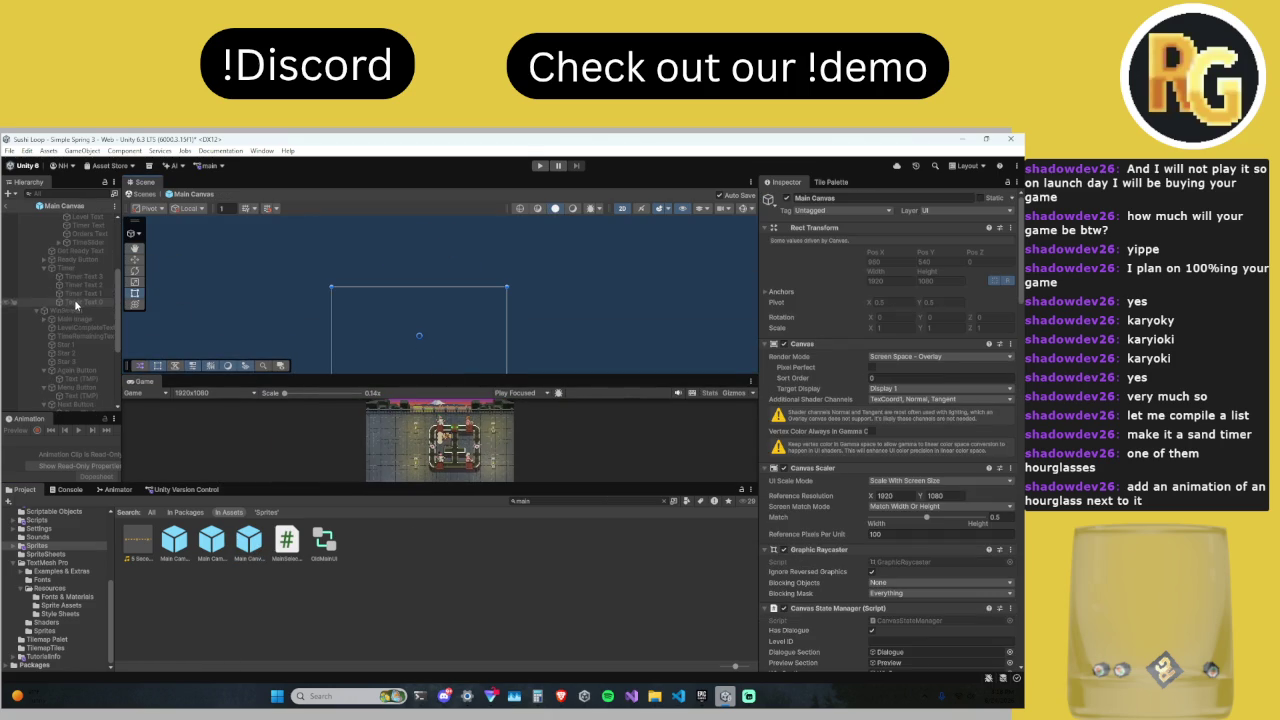
{"action": "double_click", "coordinate": [173, 550]}
{"action": "double_click", "coordinate": [211, 548]}
{"action": "double_click", "coordinate": [246, 549]}
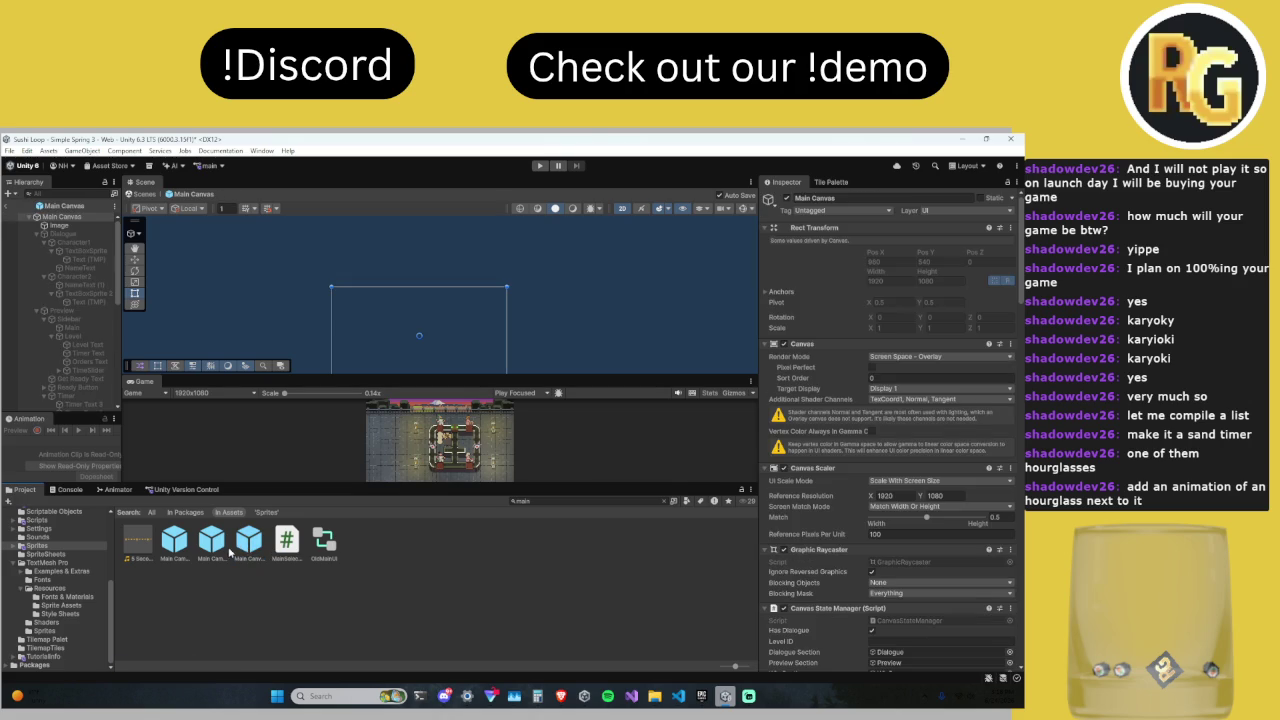
{"action": "scroll", "coordinate": [83, 383], "scroll_direction": "down", "scroll_amount": 5}
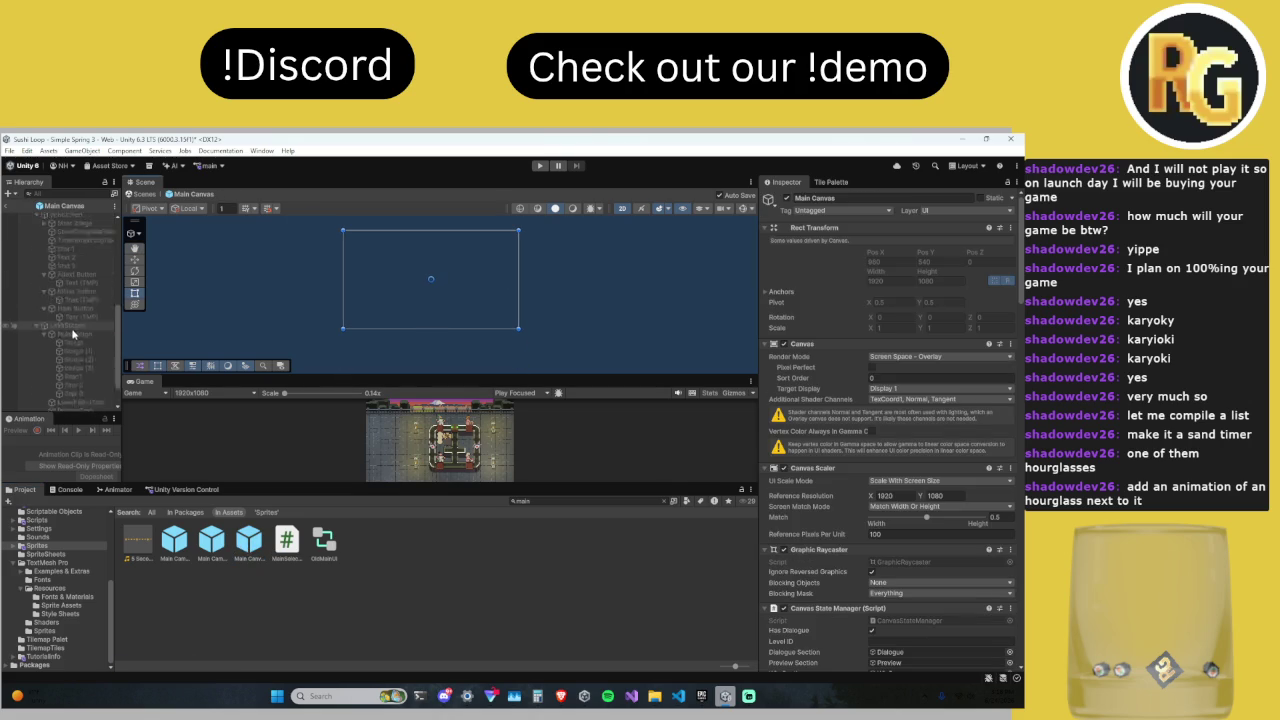
{"action": "left_click", "coordinate": [78, 287]}
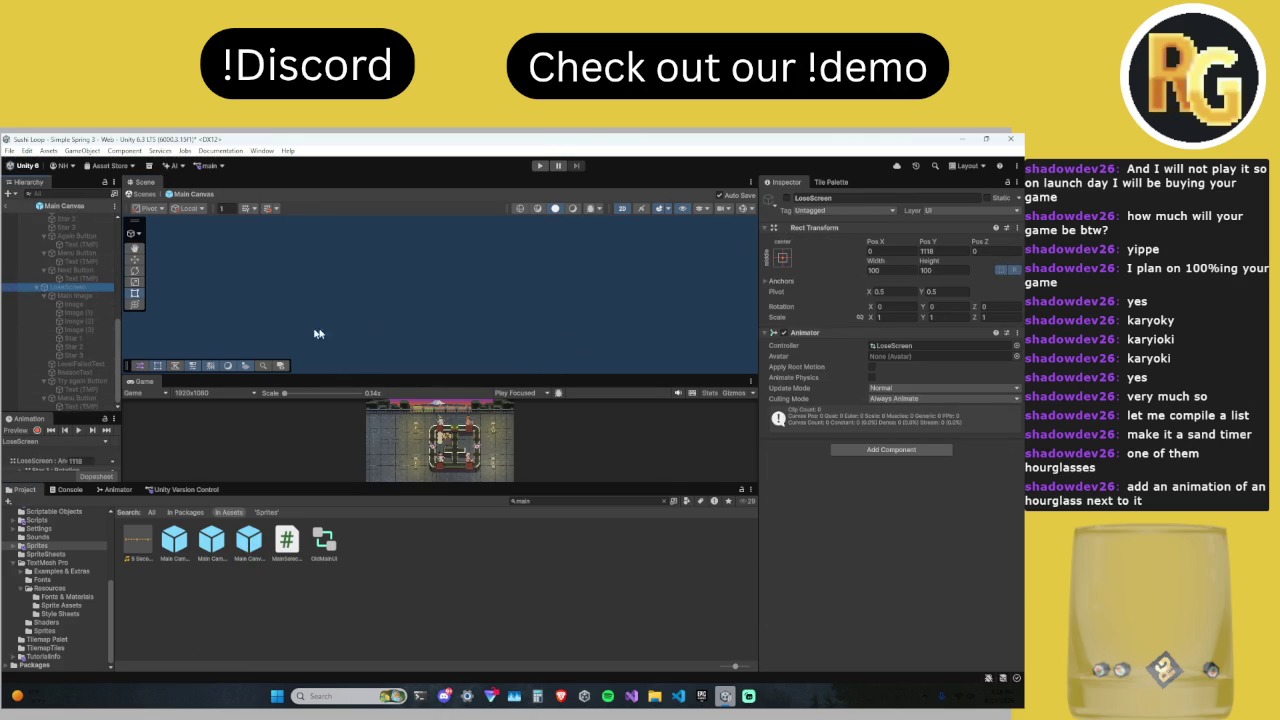
Step: Give the LoseScreen Main Image a white tint and the WinScreen 1_0 parchment sprite
{"action": "left_click", "coordinate": [84, 297]}
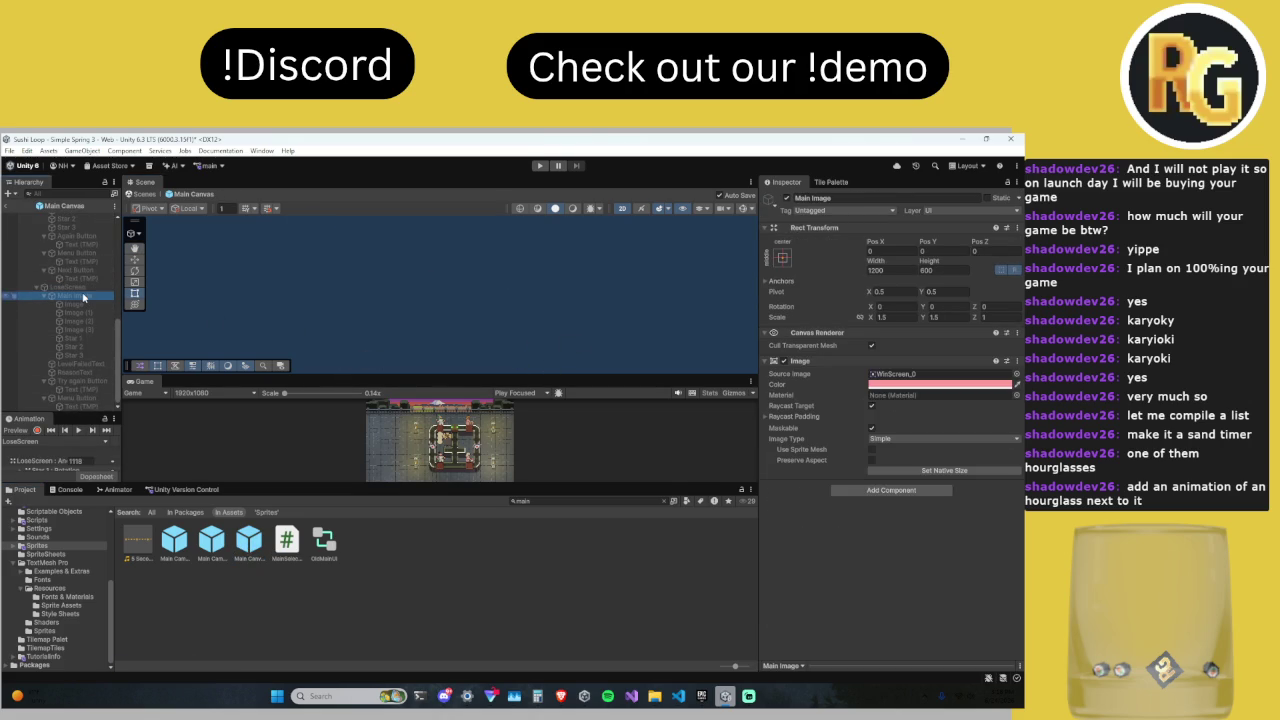
{"action": "left_click", "coordinate": [940, 384]}
{"action": "left_click", "coordinate": [935, 441]}
{"action": "left_click", "coordinate": [1014, 376]}
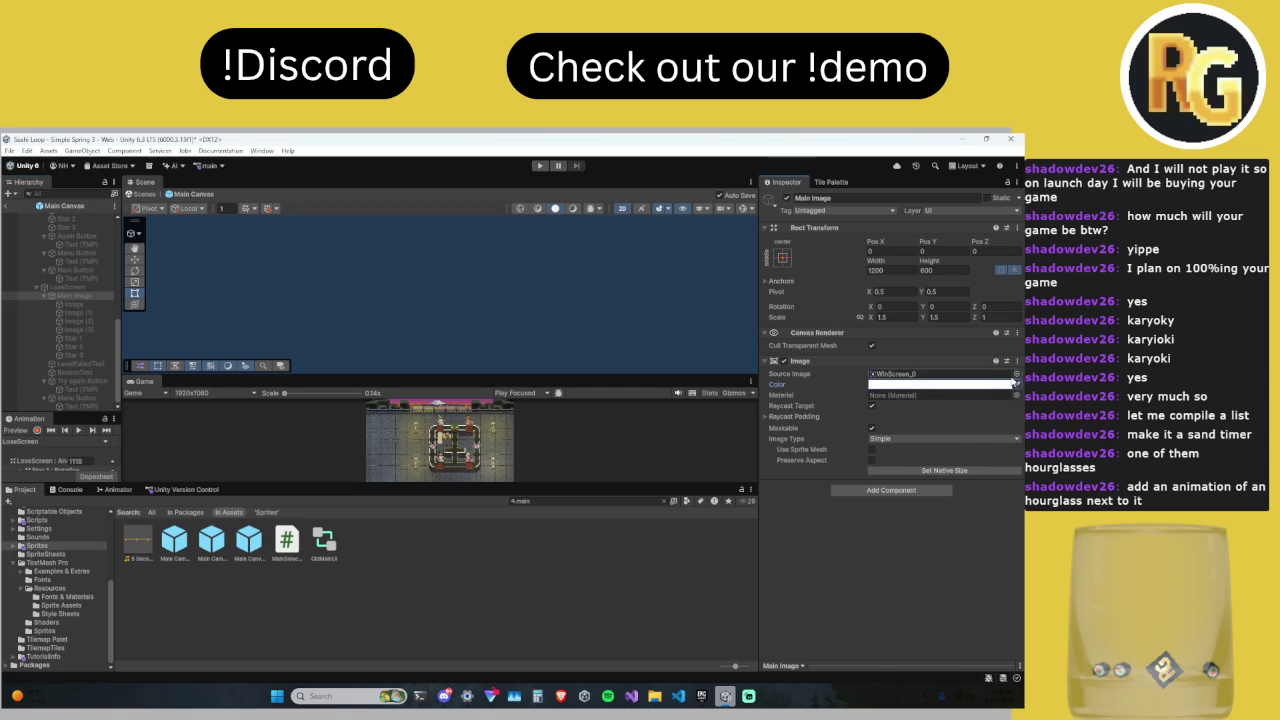
{"action": "left_click", "coordinate": [897, 374]}
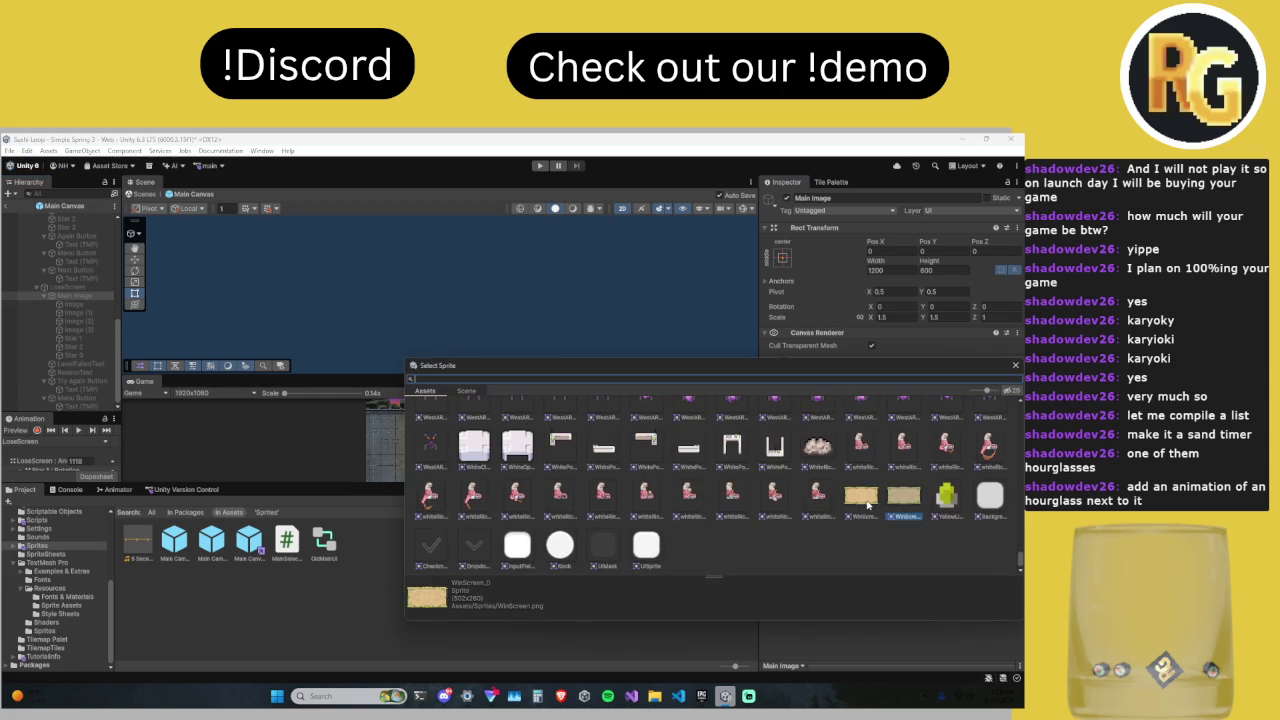
{"action": "left_click", "coordinate": [867, 503]}
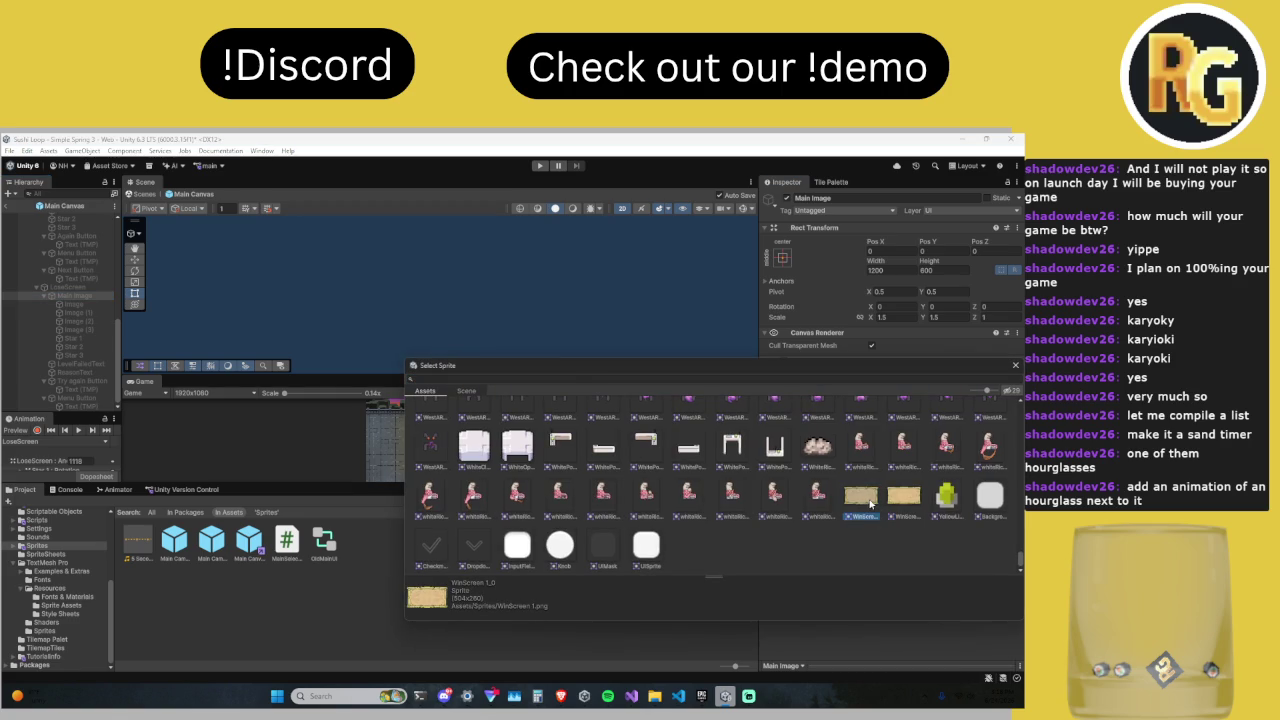
{"action": "double_click", "coordinate": [867, 503]}
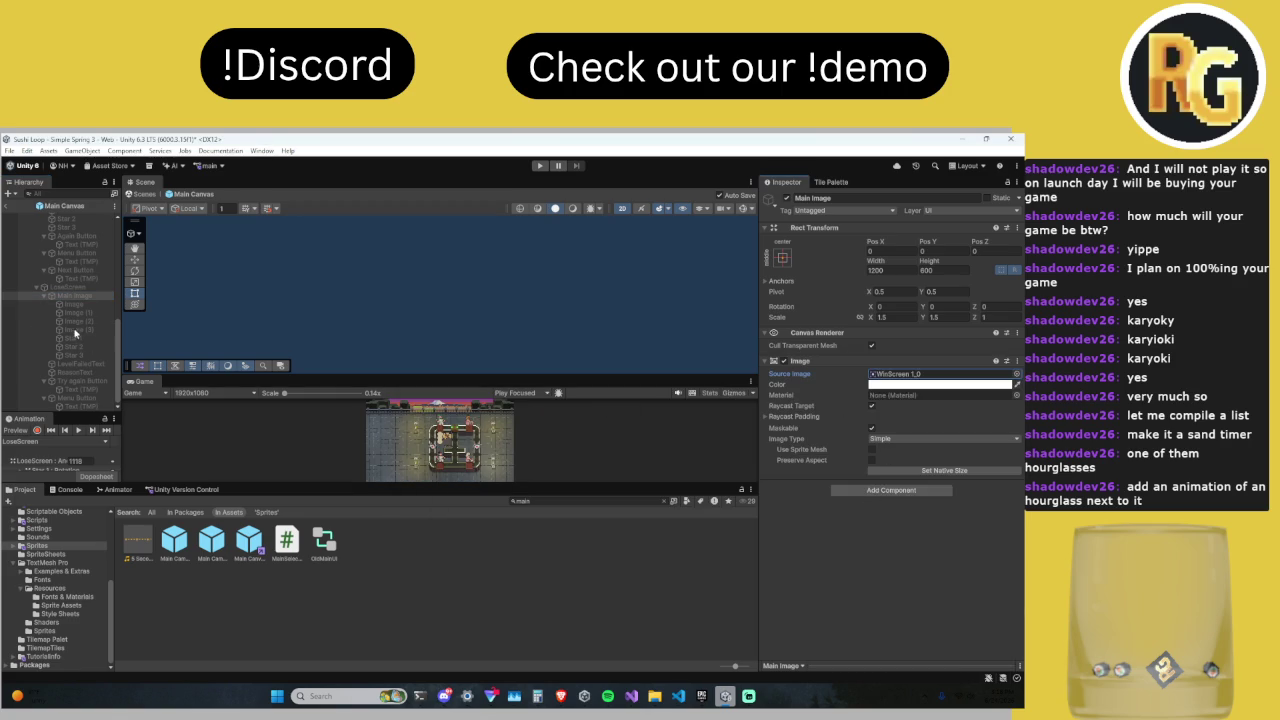
Step: Assign the parchment sprite to the WinScreen Main Image and restore the Game view size
{"action": "scroll", "coordinate": [80, 315], "scroll_direction": "up", "scroll_amount": 3}
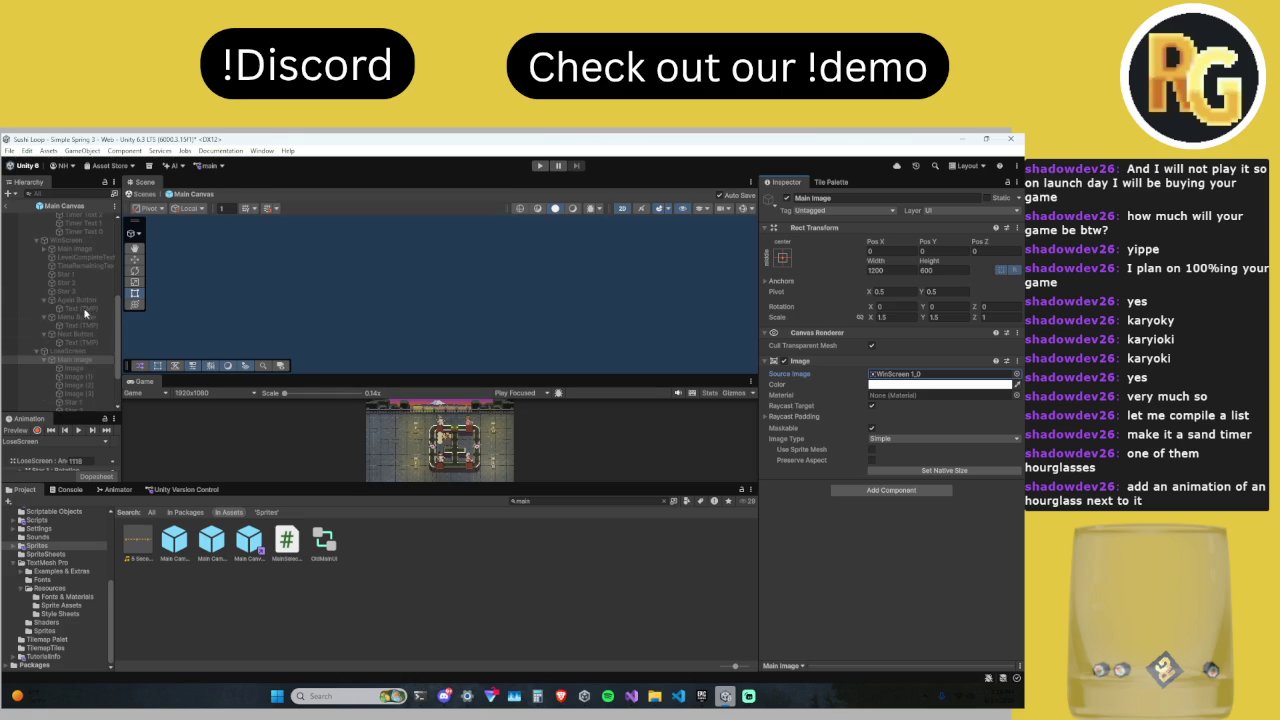
{"action": "left_click", "coordinate": [70, 249]}
{"action": "left_click", "coordinate": [1017, 374]}
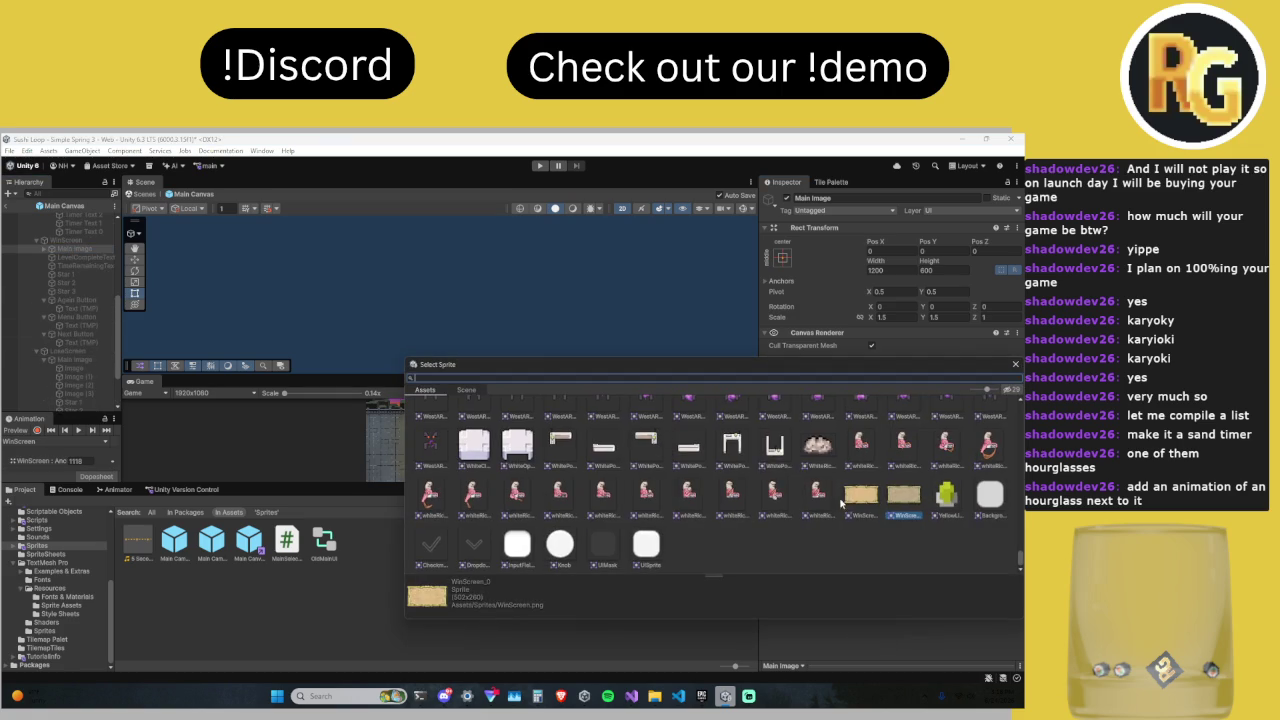
{"action": "double_click", "coordinate": [860, 502]}
{"action": "left_click_drag", "start_coordinate": [425, 373], "coordinate": [452, 203]}
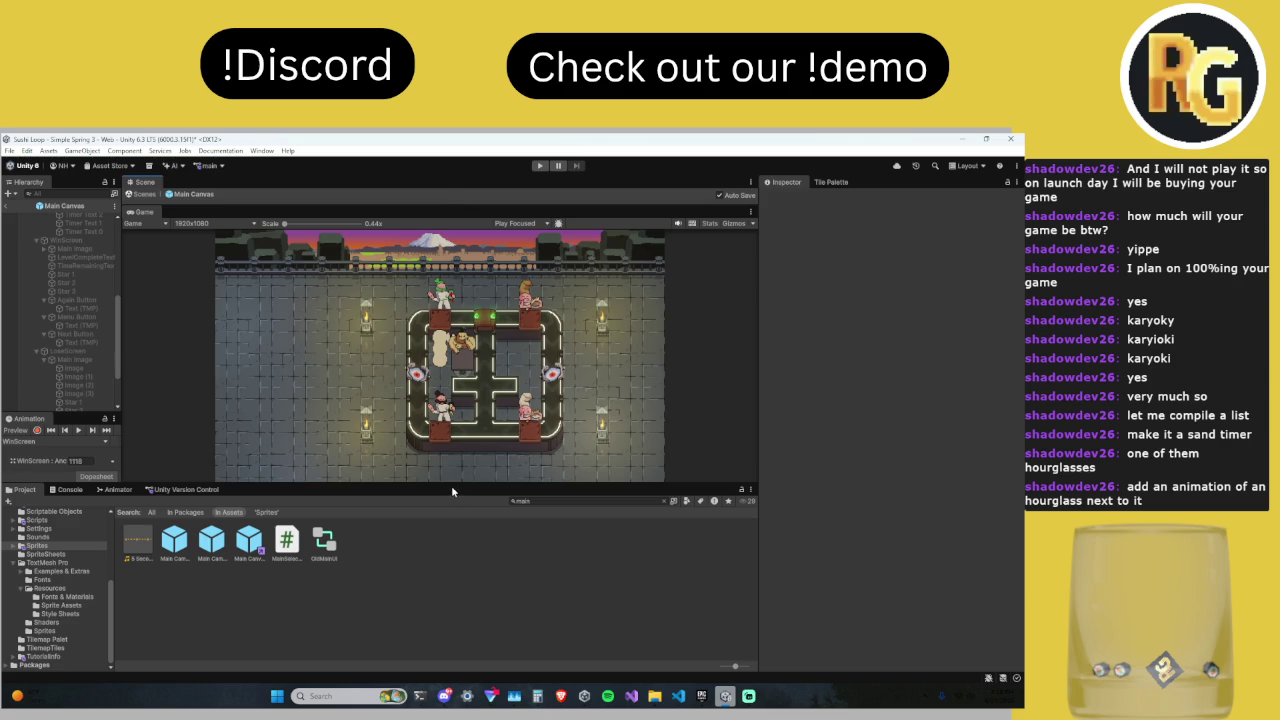
Step: Browse the studio server's #files channel in Discord, then return to the Unity editor
{"action": "mouse_move", "coordinate": [444, 696]}
{"action": "left_click", "coordinate": [450, 621]}
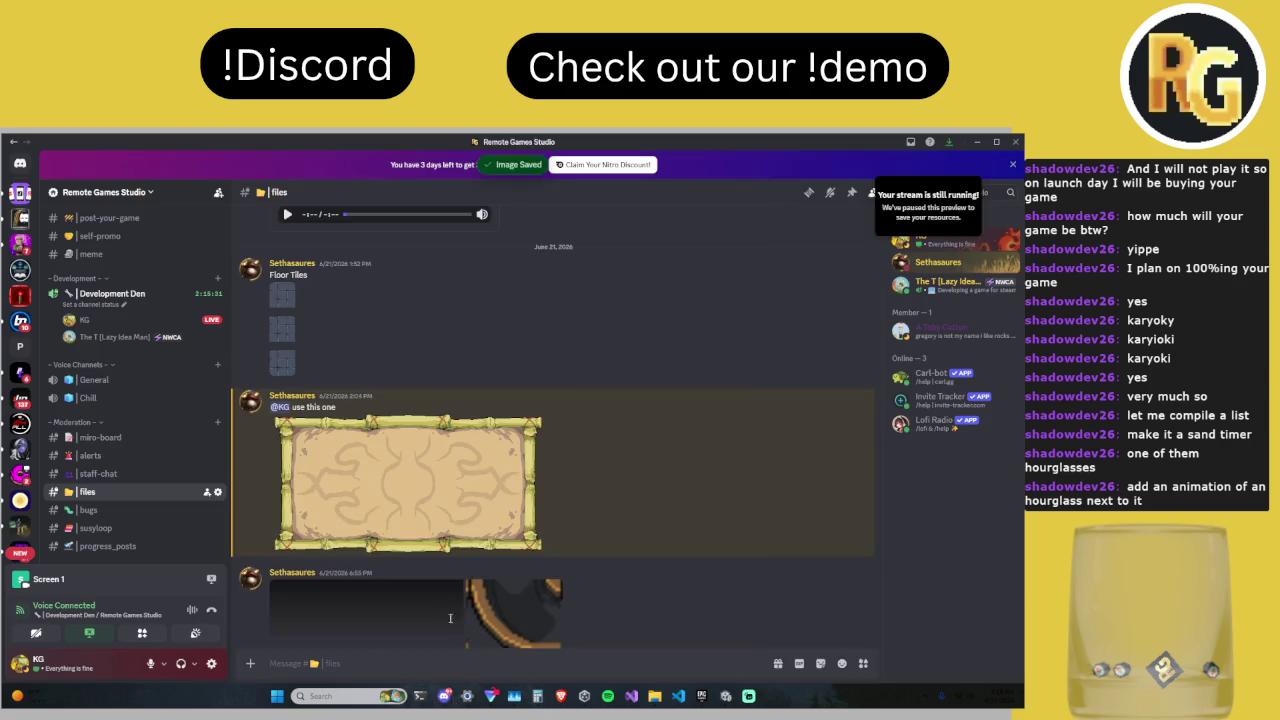
{"action": "scroll", "coordinate": [410, 505], "scroll_direction": "up", "scroll_amount": 3}
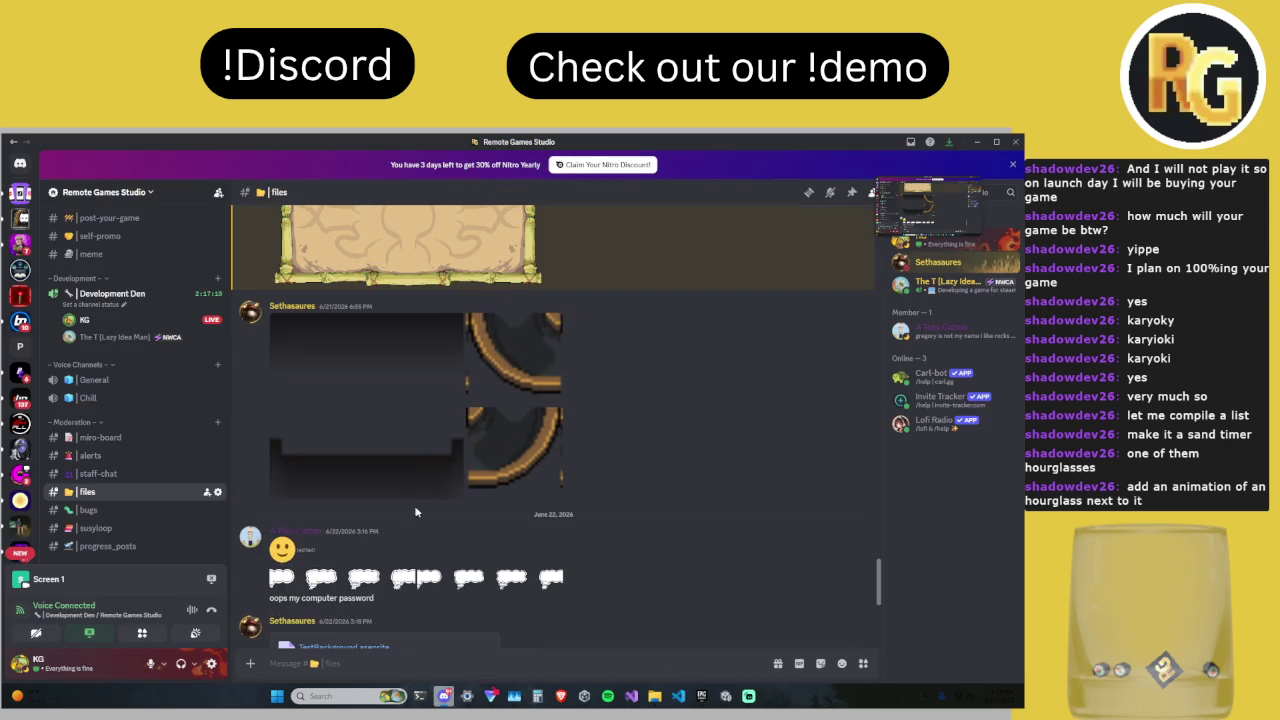
{"action": "scroll", "coordinate": [419, 513], "scroll_direction": "down", "scroll_amount": 3}
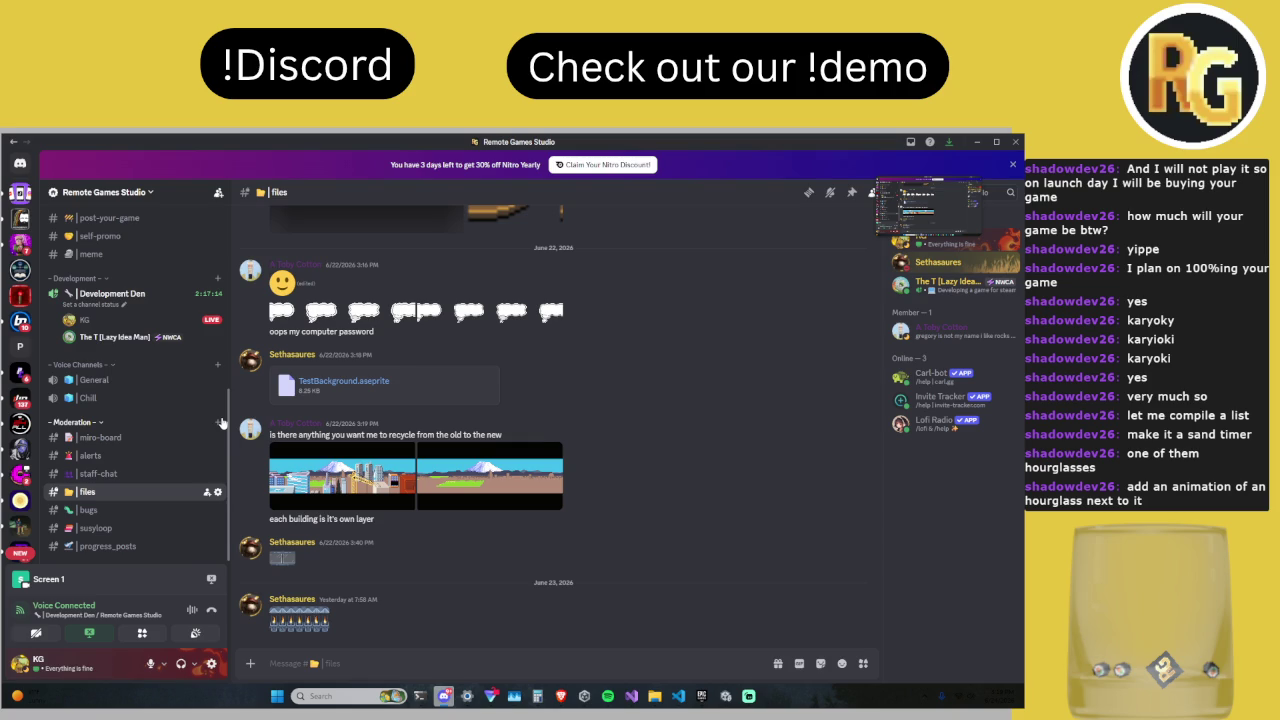
{"action": "mouse_move", "coordinate": [730, 704]}
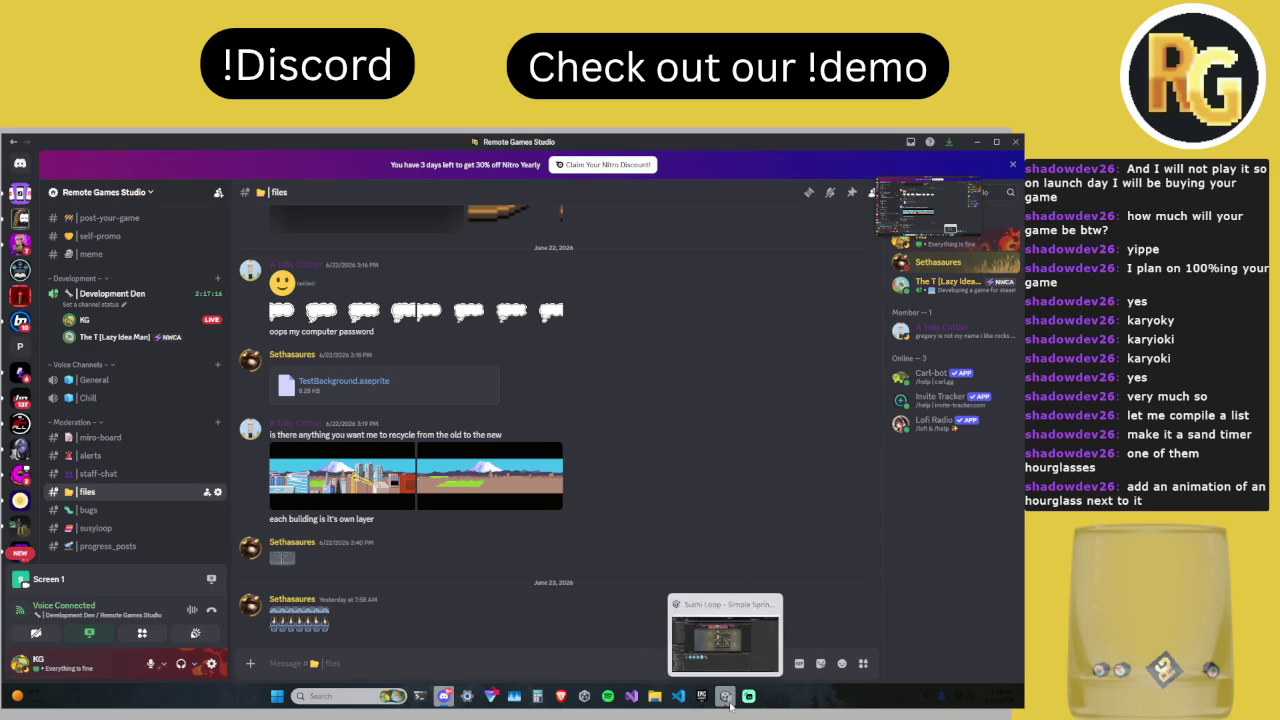
{"action": "left_click", "coordinate": [730, 704]}
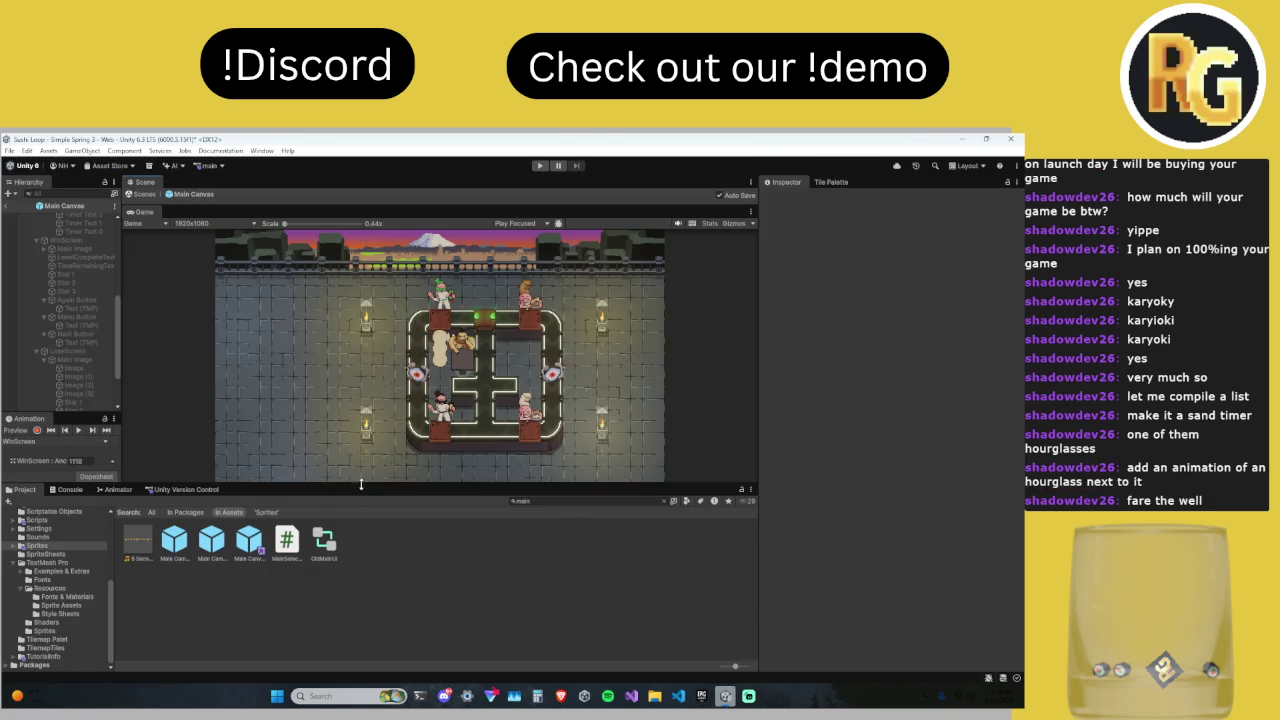
Step: Enlarge the Game view, enter Play mode, and confirm I'M READY to start the round
{"action": "left_click_drag", "start_coordinate": [360, 486], "coordinate": [360, 612]}
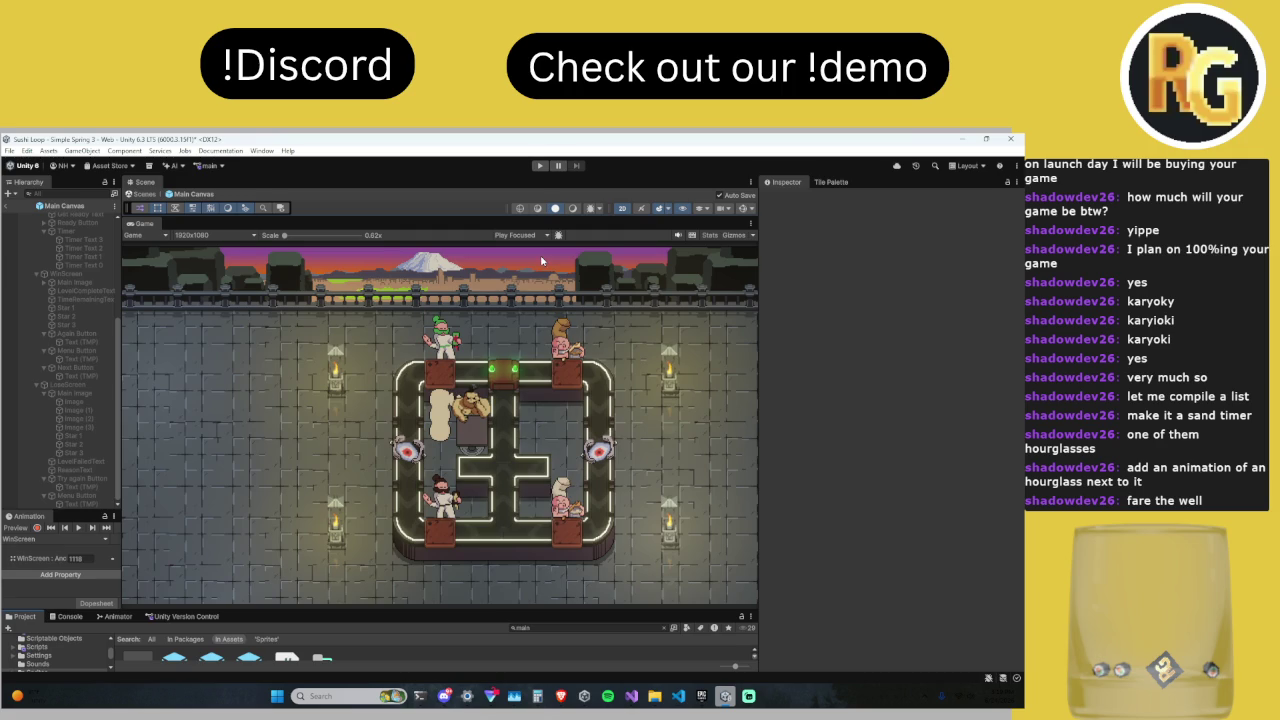
{"action": "left_click", "coordinate": [540, 166]}
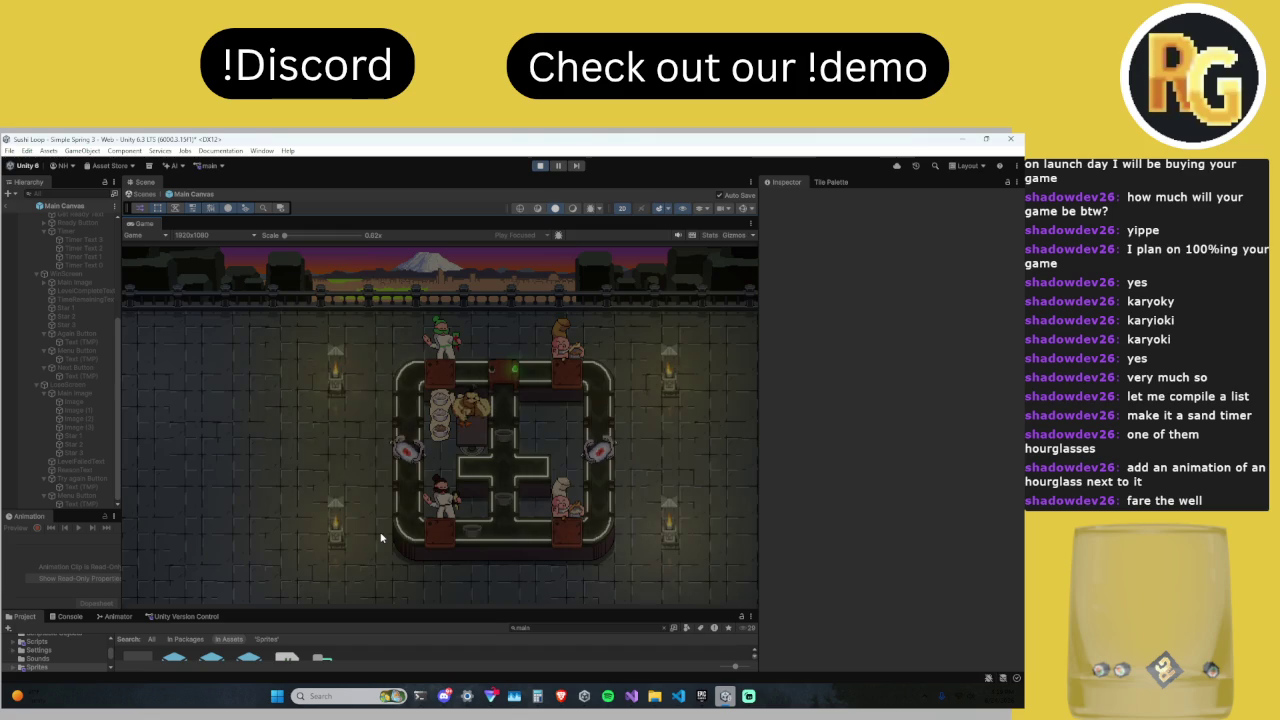
{"action": "left_click", "coordinate": [200, 580]}
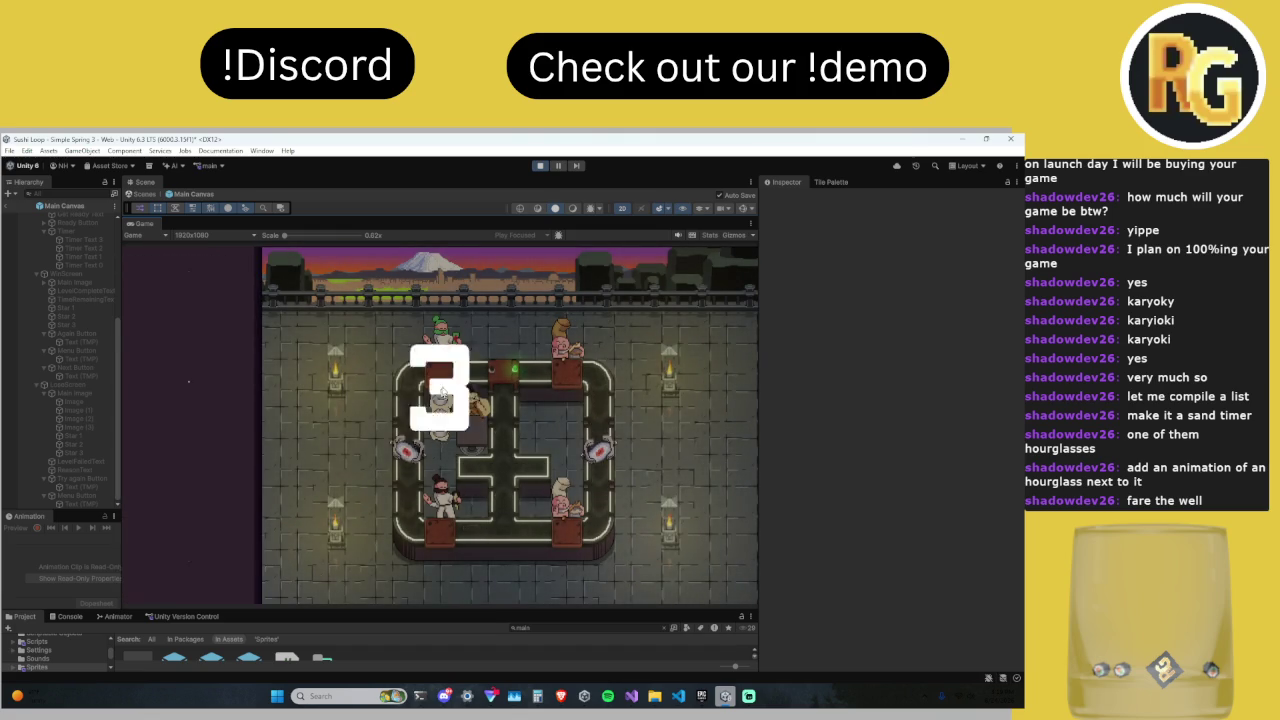
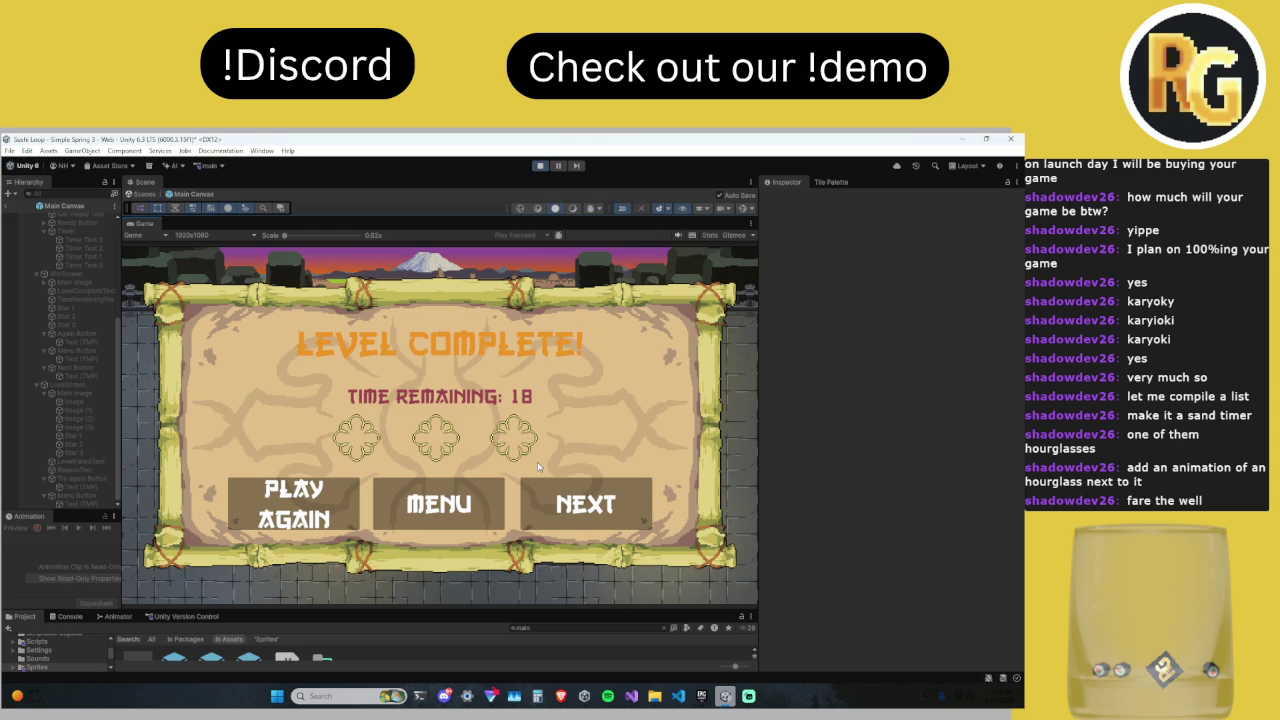
Step: Bring Discord forward and open the staff-chat channel with the level 8 screenshot
{"action": "mouse_move", "coordinate": [444, 696]}
{"action": "left_click", "coordinate": [451, 654]}
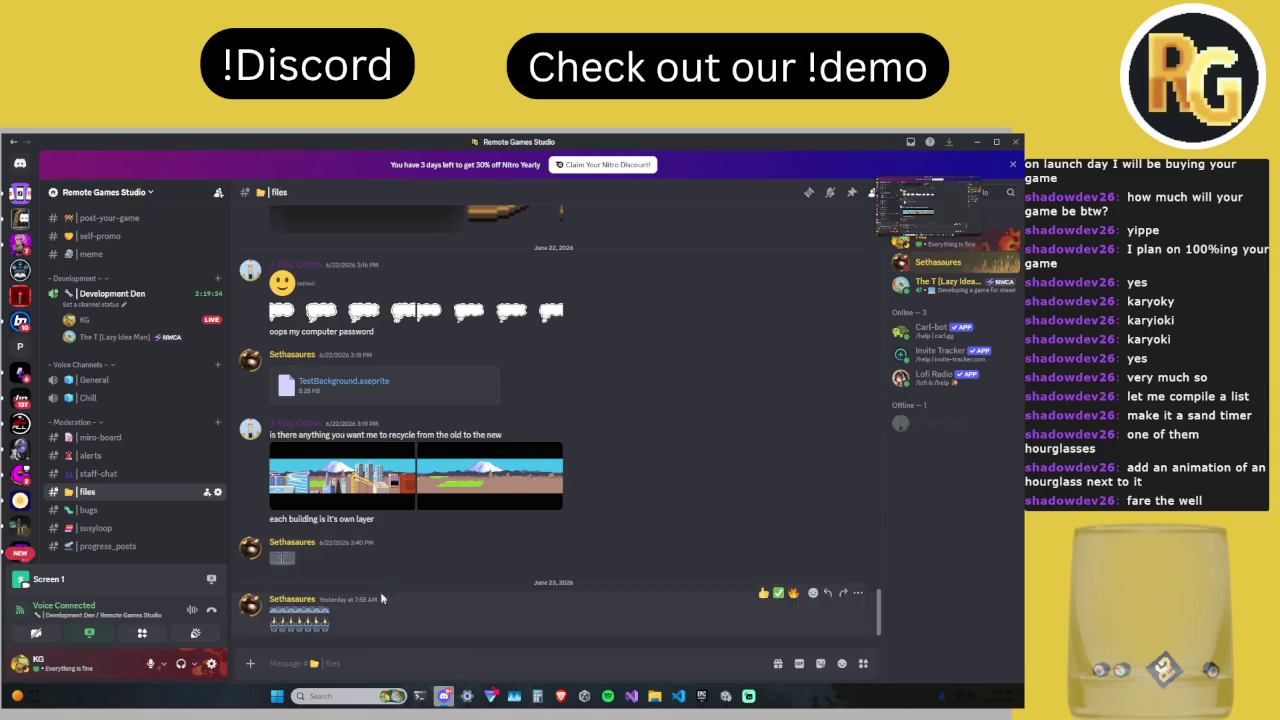
{"action": "scroll", "coordinate": [259, 485], "scroll_direction": "up", "scroll_amount": 3}
{"action": "left_click", "coordinate": [88, 477]}
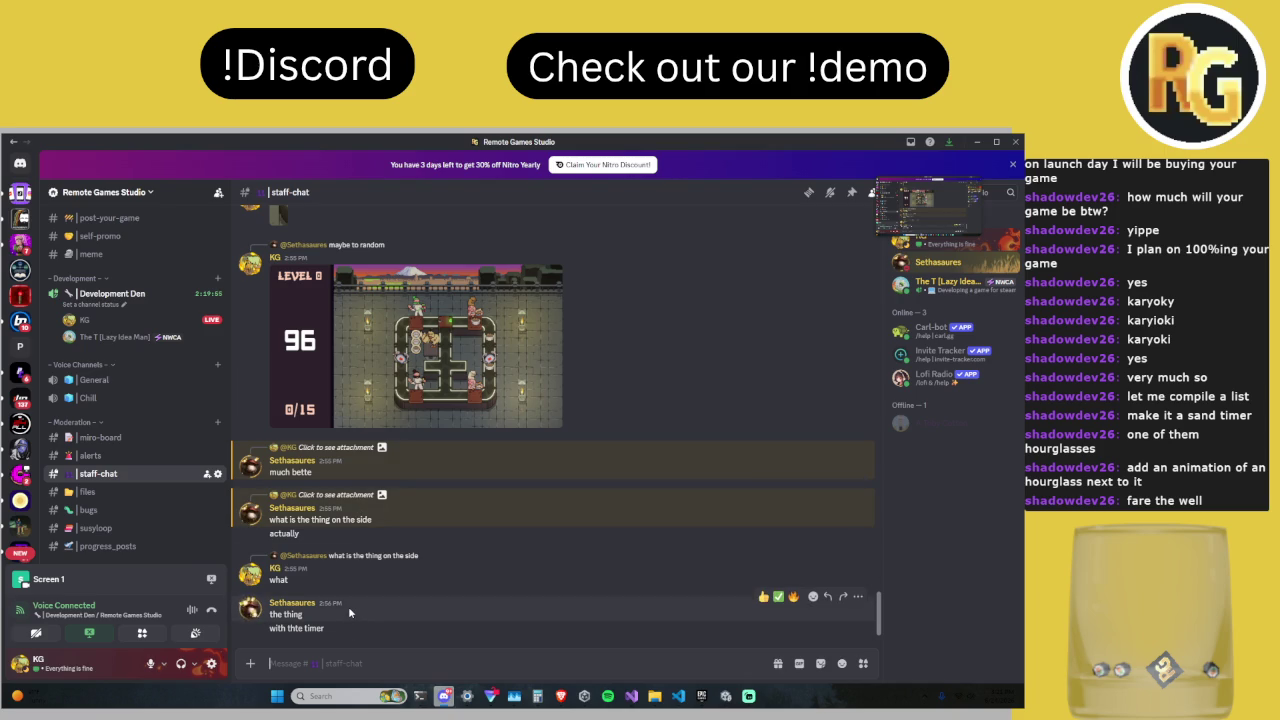
Step: Reply to the timer question with 'the sdiedebar?' and 'That we've had the wheel life of the game?'
{"action": "right_click", "coordinate": [328, 627]}
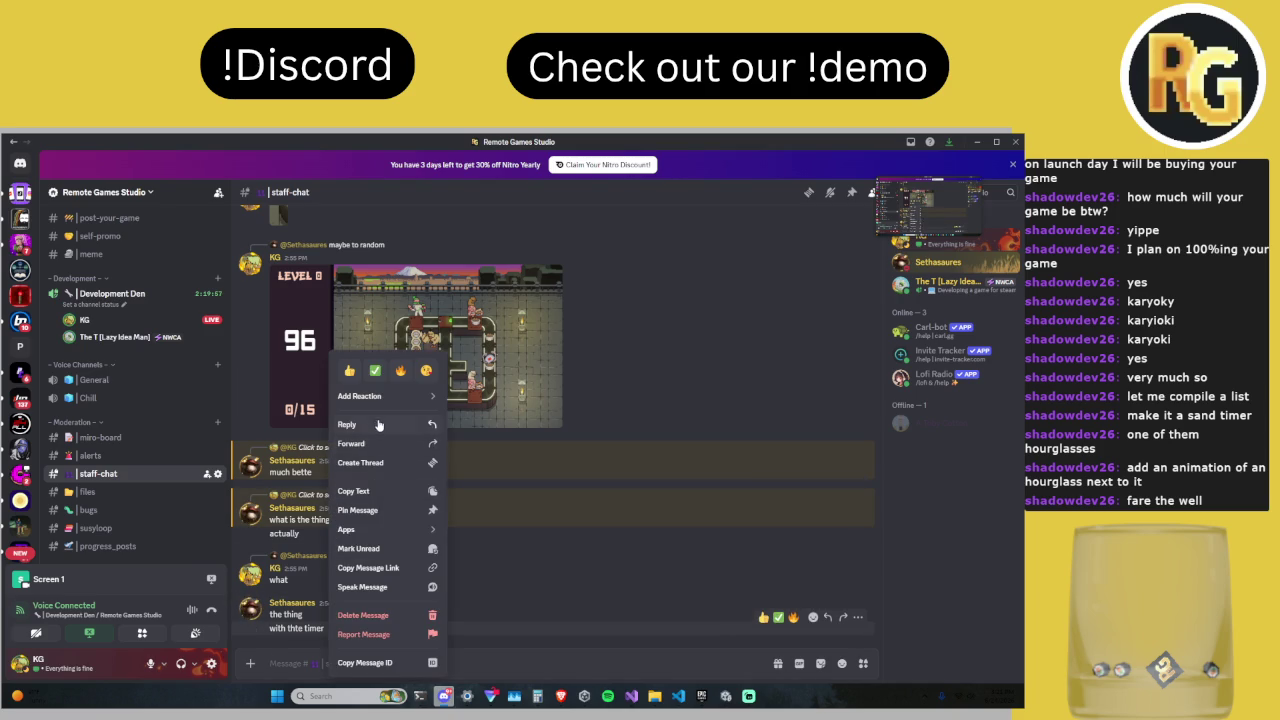
{"action": "left_click", "coordinate": [378, 425]}
{"action": "type", "text": "the sdi"}
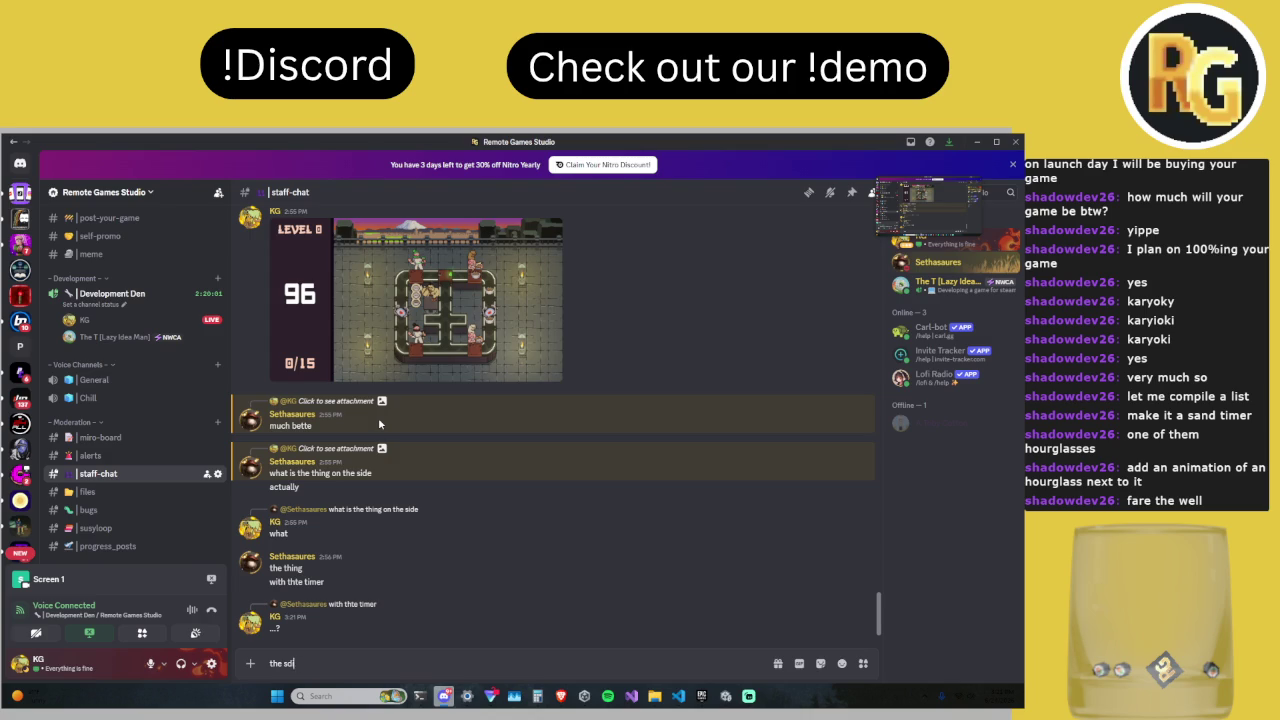
{"action": "type", "text": "edebar?"}
{"action": "key", "text": "Return"}
{"action": "type", "text": "That we've had the wheel"}
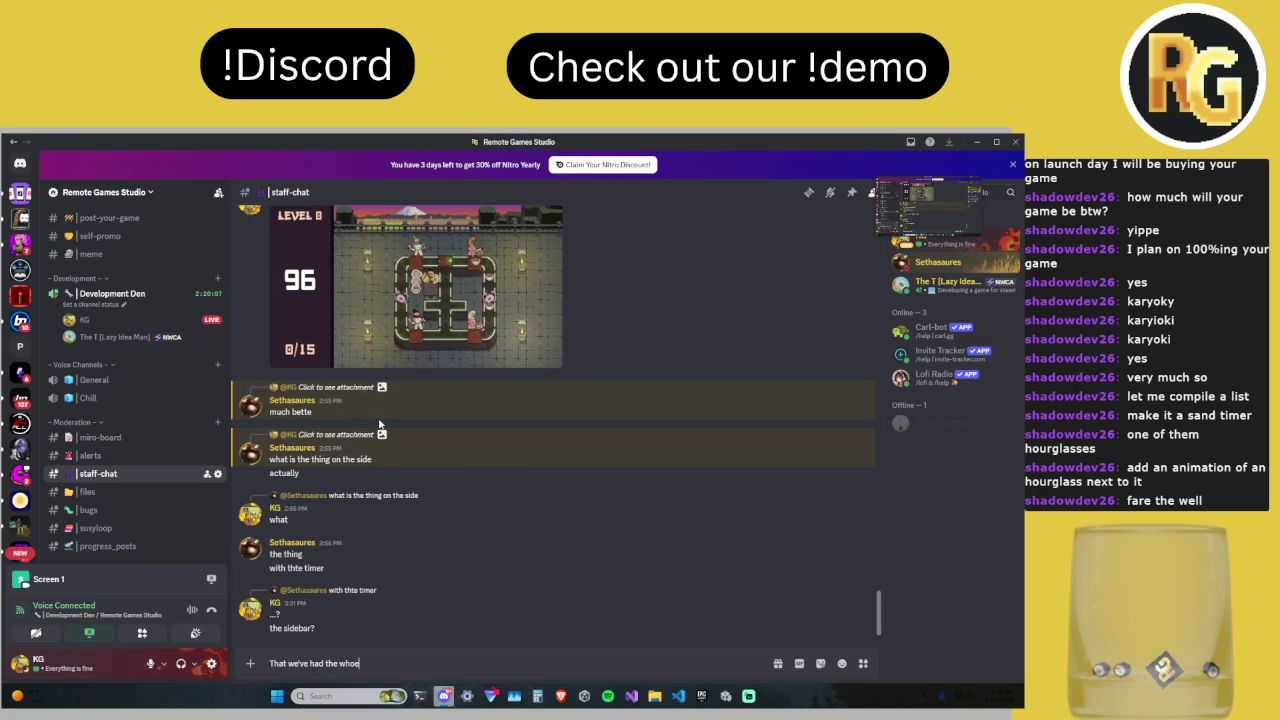
{"action": "type", "text": " life of the game?"}
{"action": "key", "text": "Return"}
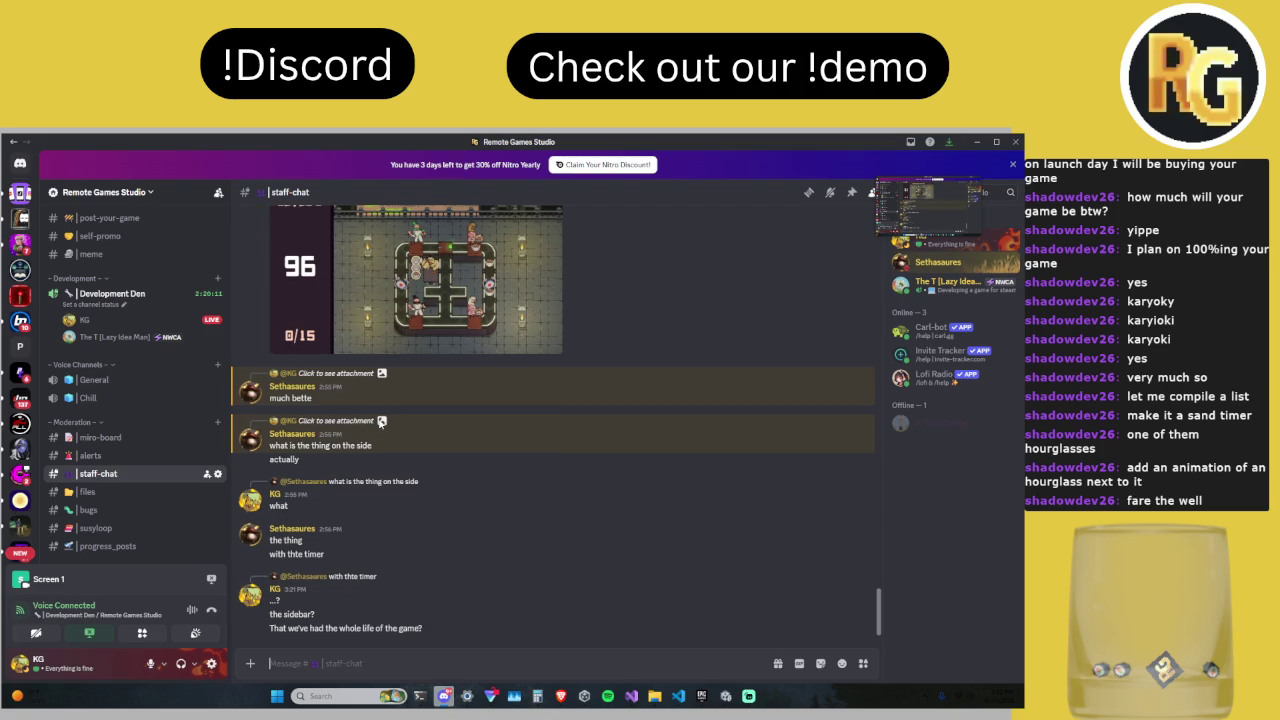
Step: Scroll through the chat and enlarge the level 8 game screenshot
{"action": "scroll", "coordinate": [380, 426], "scroll_direction": "up", "scroll_amount": 2}
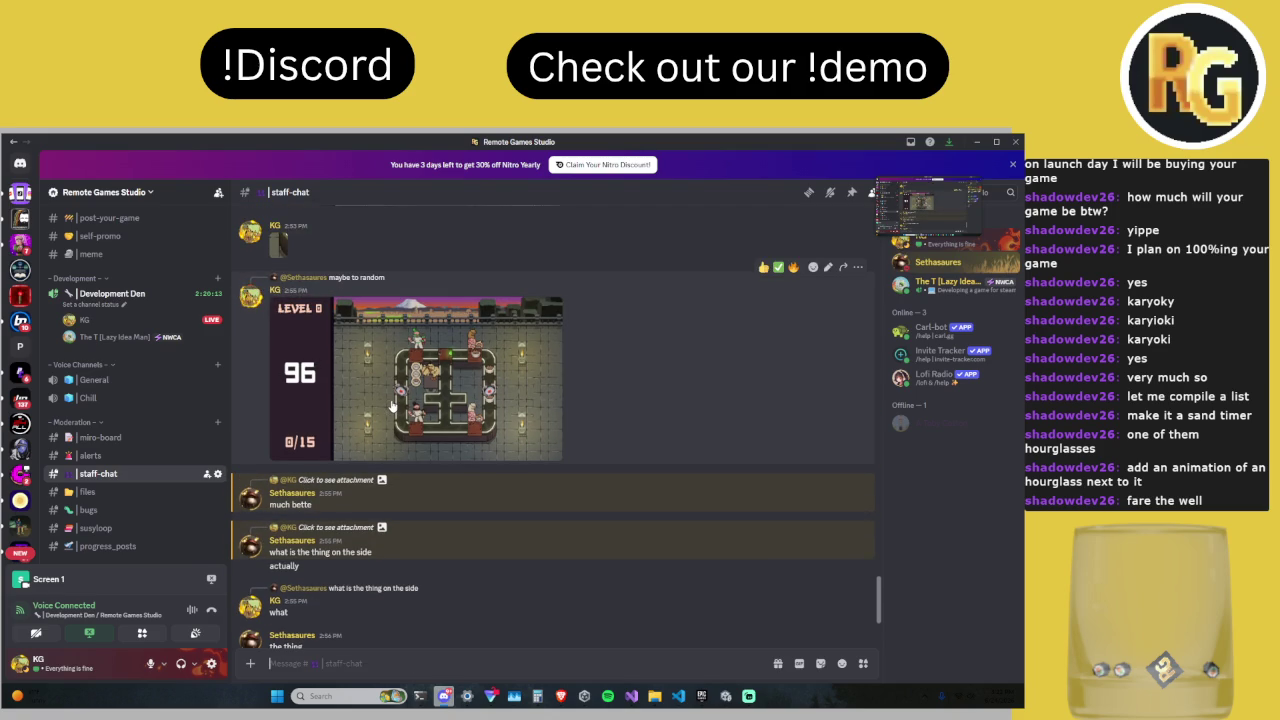
{"action": "scroll", "coordinate": [400, 405], "scroll_direction": "down", "scroll_amount": 2}
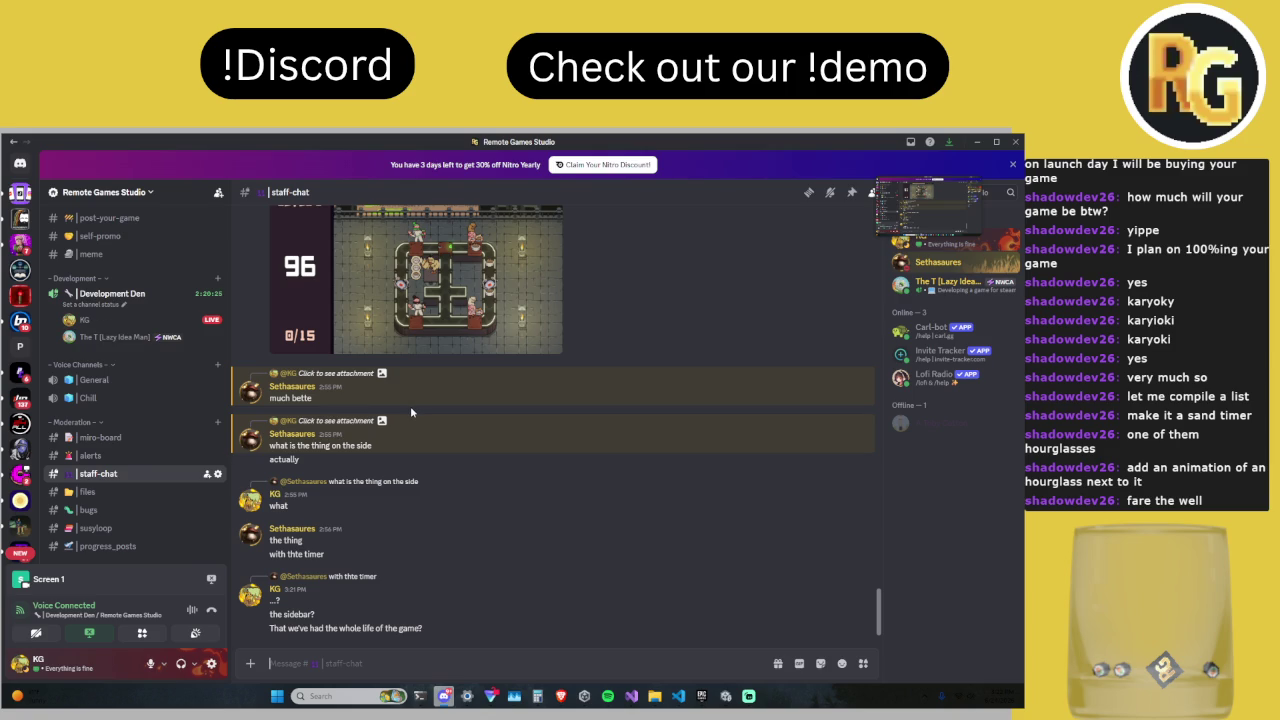
{"action": "scroll", "coordinate": [410, 412], "scroll_direction": "up", "scroll_amount": 2}
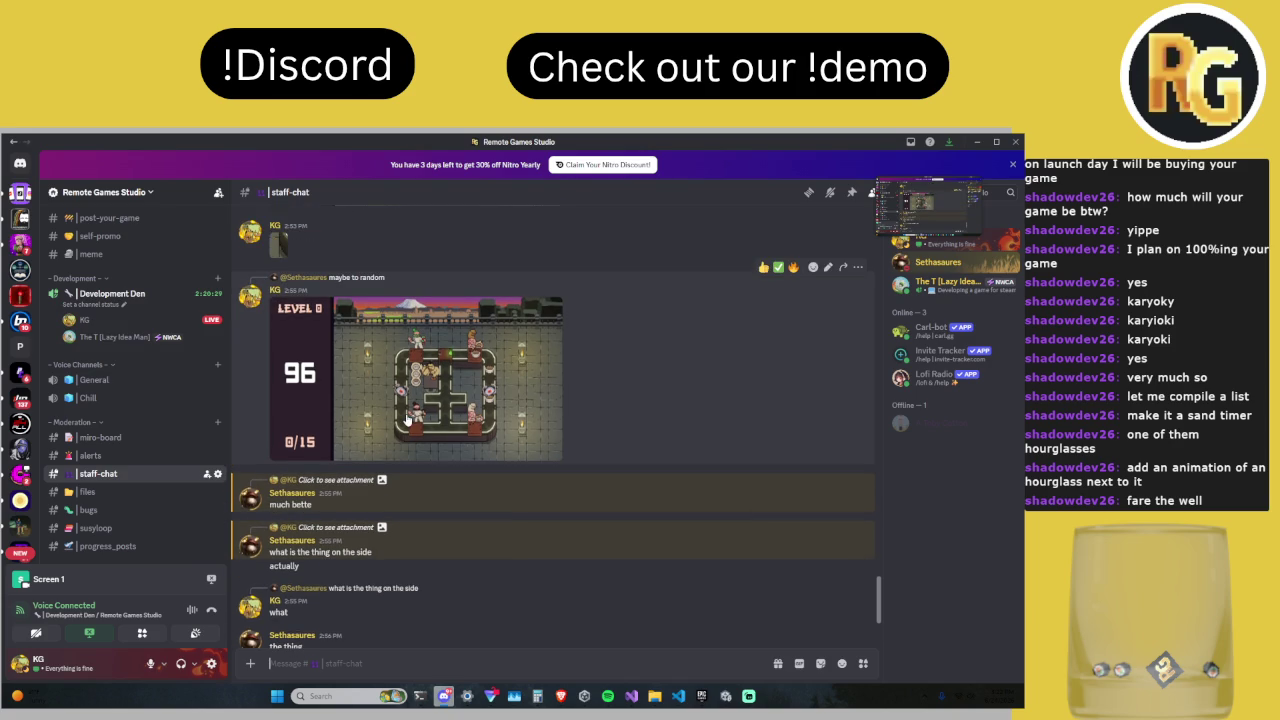
{"action": "scroll", "coordinate": [400, 426], "scroll_direction": "down", "scroll_amount": 2}
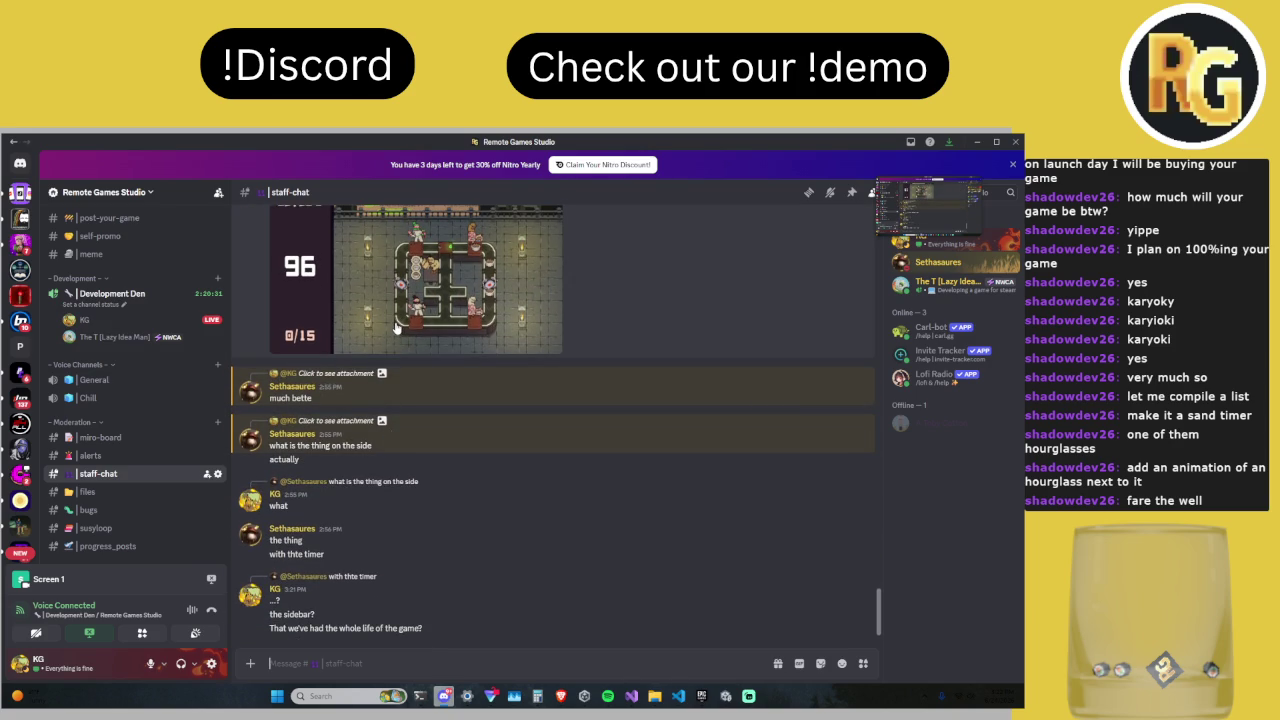
{"action": "left_click", "coordinate": [396, 328]}
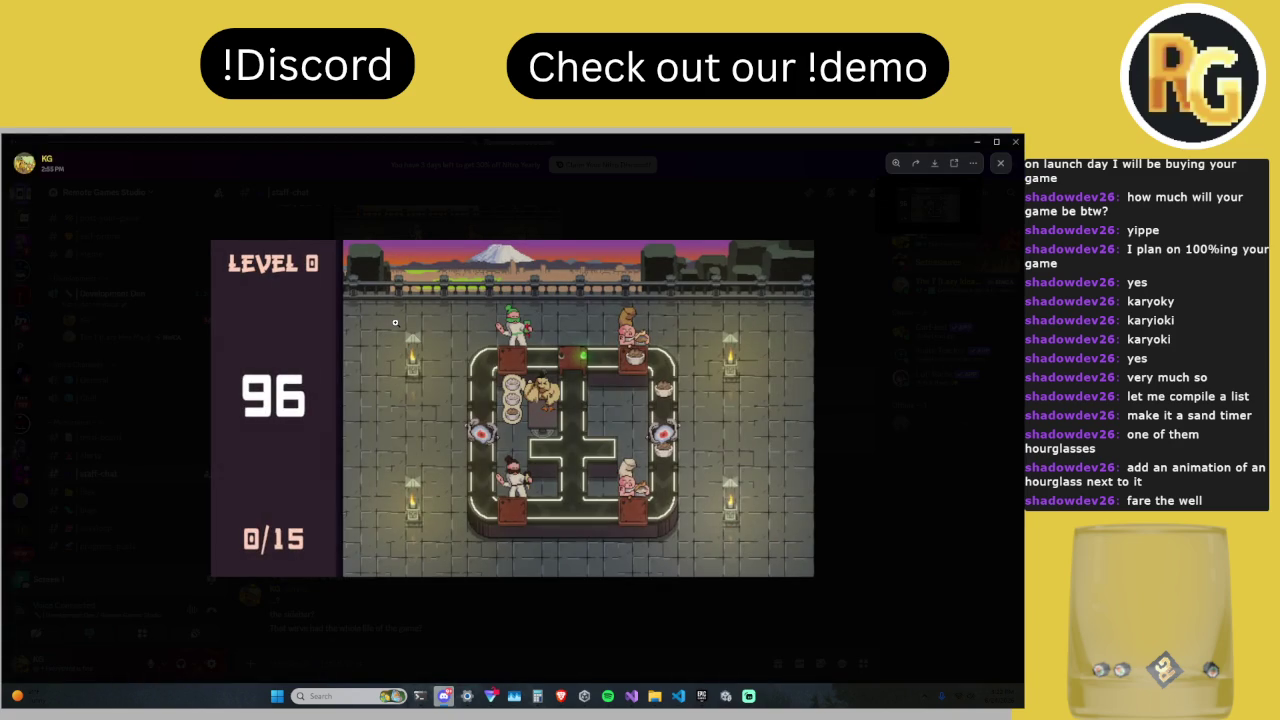
Step: Snip the enlarged screenshot and mark a red line across the timer sidebar
{"action": "key", "text": "super+shift+s"}
{"action": "mouse_move", "coordinate": [814, 577]}
{"action": "left_mouse_down"}
{"action": "mouse_move", "coordinate": [242, 240]}
{"action": "mouse_move", "coordinate": [210, 240]}
{"action": "left_mouse_up"}
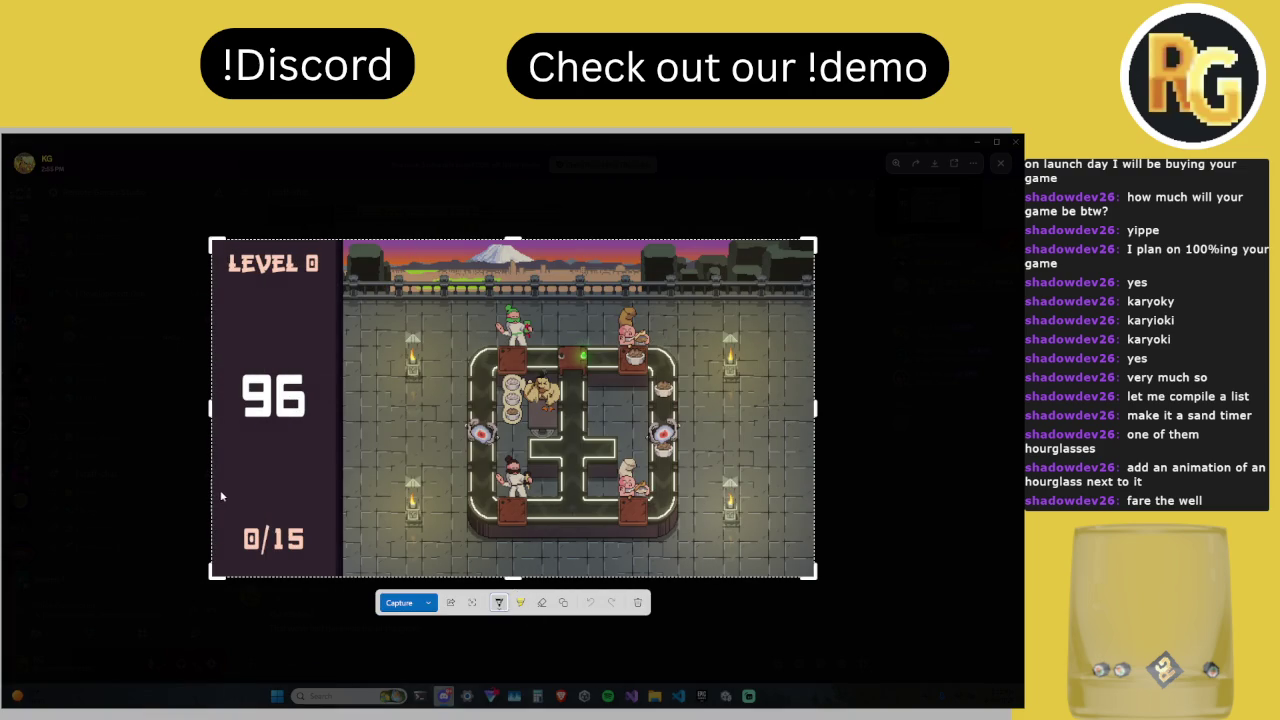
{"action": "left_click_drag", "start_coordinate": [213, 480], "coordinate": [340, 490]}
{"action": "left_click", "coordinate": [502, 604]}
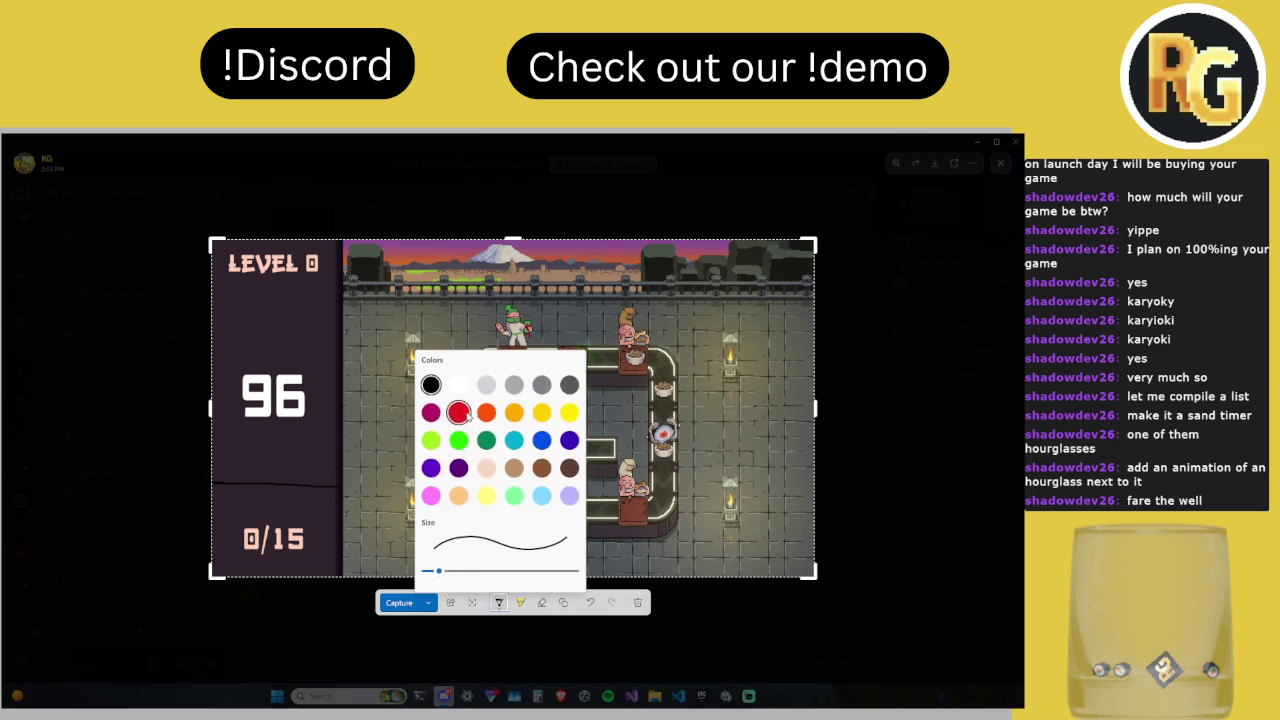
{"action": "left_click", "coordinate": [459, 413]}
{"action": "mouse_move", "coordinate": [296, 485]}
{"action": "left_mouse_down"}
{"action": "mouse_move", "coordinate": [212, 482]}
{"action": "mouse_move", "coordinate": [344, 490]}
{"action": "mouse_move", "coordinate": [346, 582]}
{"action": "mouse_move", "coordinate": [345, 490]}
{"action": "mouse_move", "coordinate": [203, 489]}
{"action": "left_mouse_up"}
{"action": "left_click", "coordinate": [397, 604]}
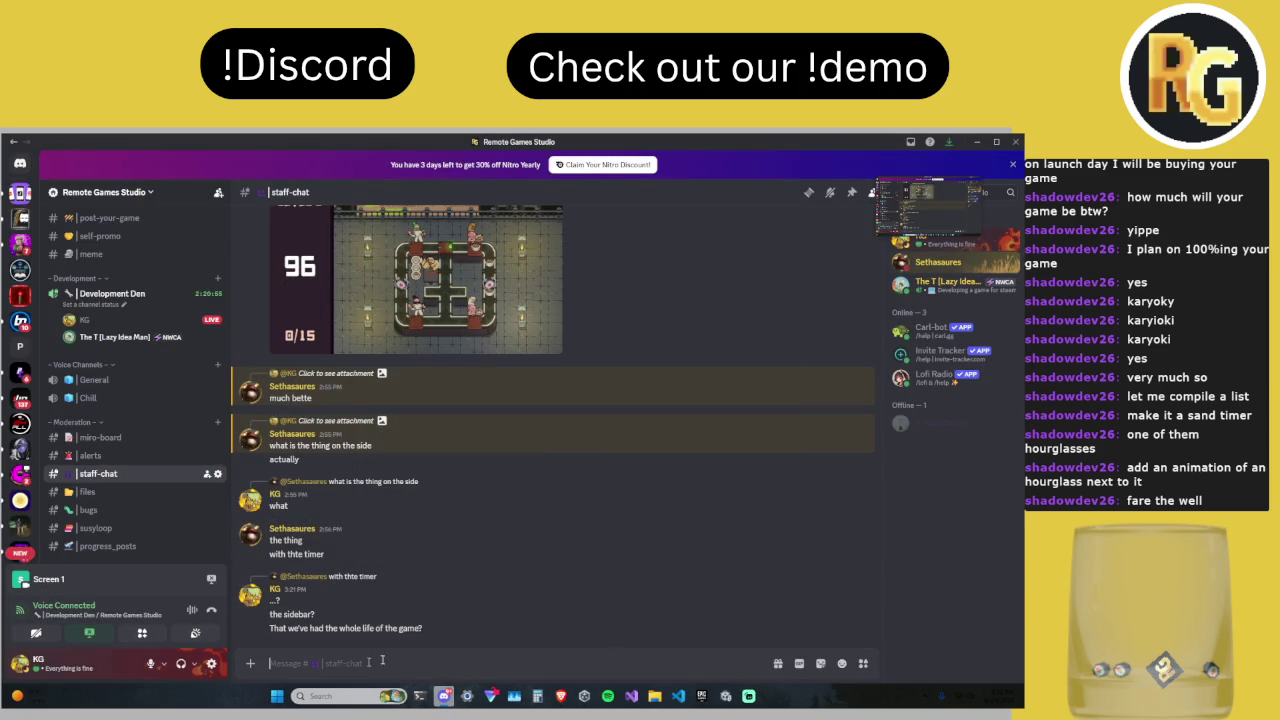
Step: Post the red-marked snip with 'We're thinking of squeezing it down to this size'
{"action": "type", "text": "We're thinking of"}
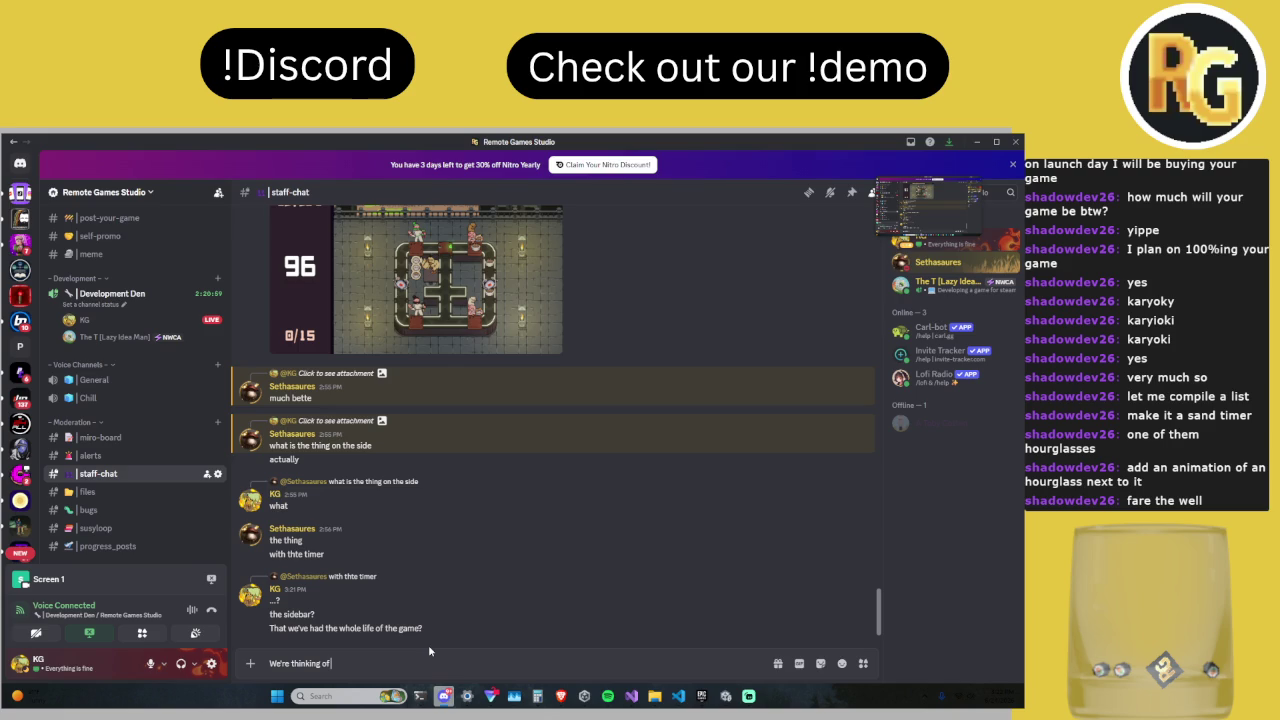
{"action": "type", "text": " squeezing it"}
{"action": "type", "text": " down to this size"}
{"action": "key", "text": "ctrl+v"}
{"action": "key", "text": "Return"}
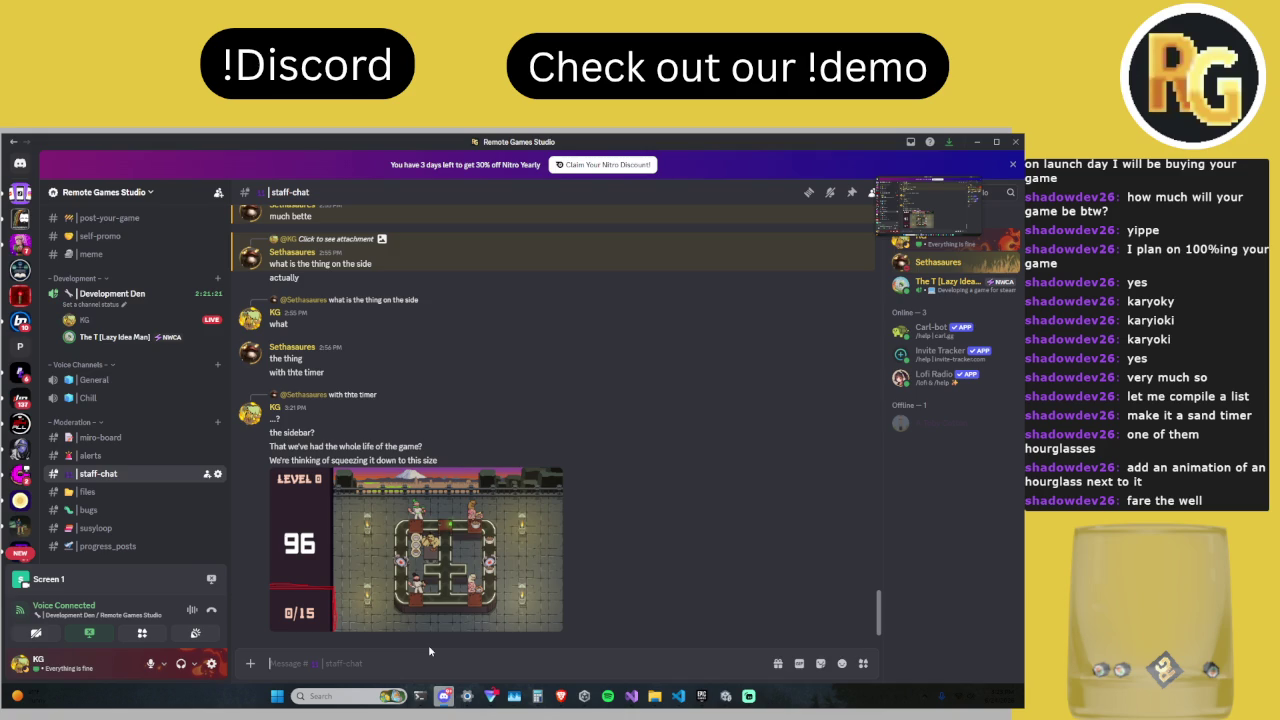
Step: Send the follow-up 'Or a little bigger' and enlarge the level screenshot again
{"action": "type", "text": "Or a little"}
{"action": "type", "text": " bigger"}
{"action": "key", "text": "Return"}
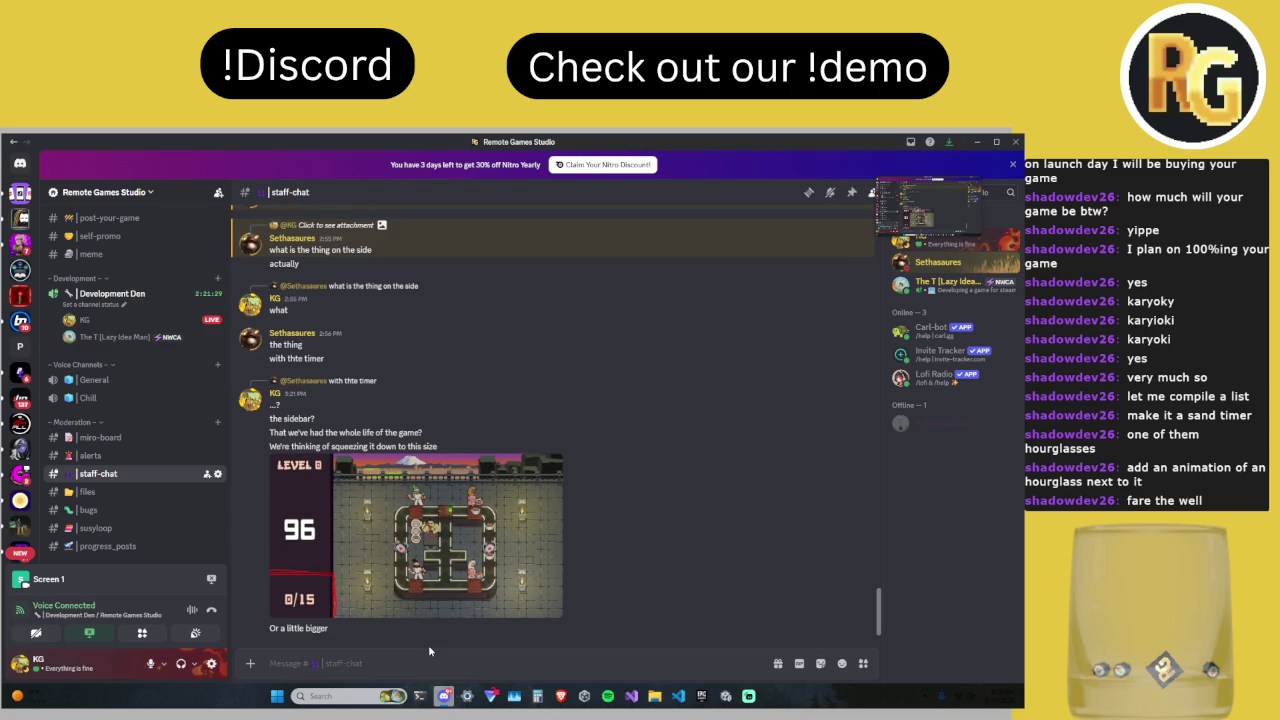
{"action": "left_click", "coordinate": [416, 390]}
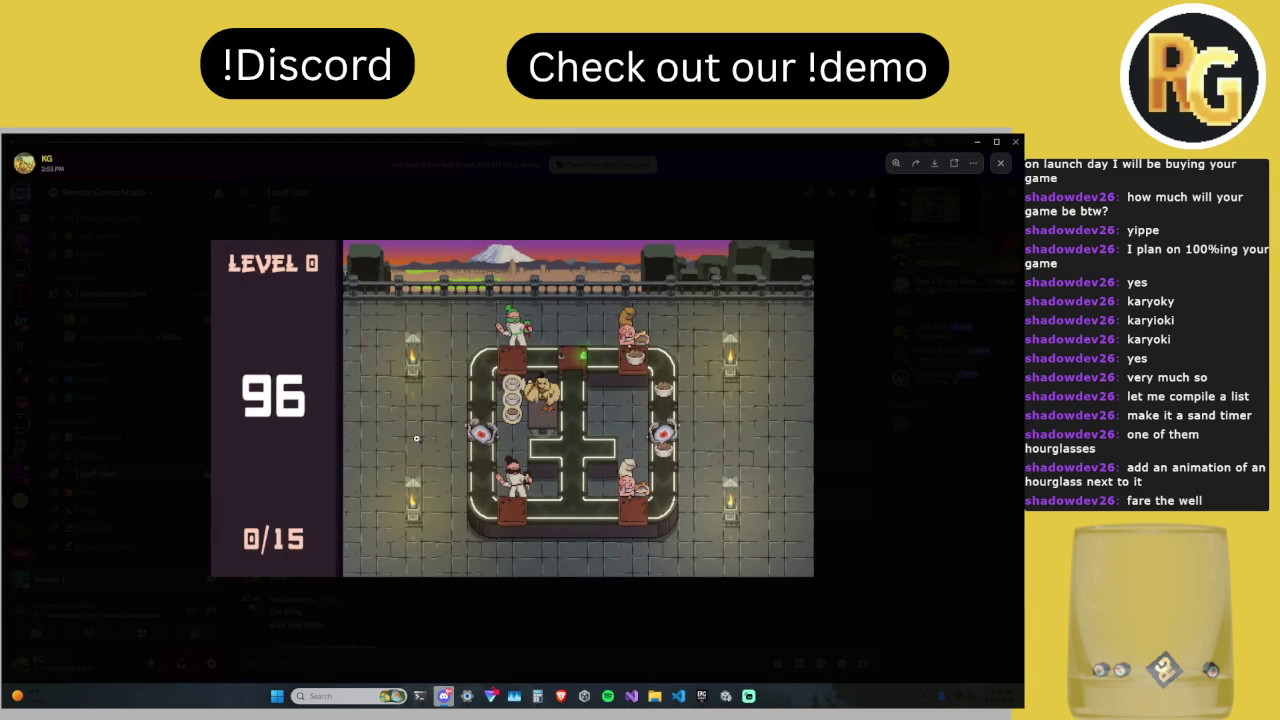
Step: Snip the screenshot again, replacing the long red line with a short red mark
{"action": "key", "text": "super+shift+s"}
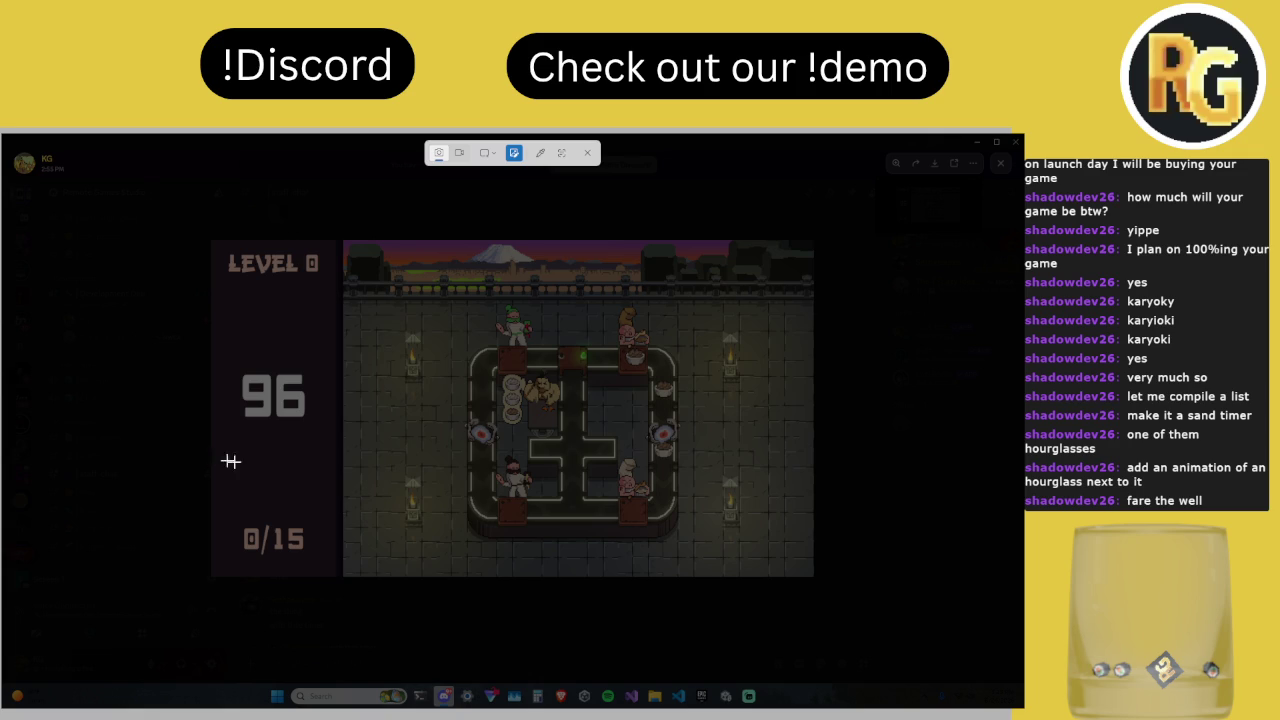
{"action": "mouse_move", "coordinate": [814, 577]}
{"action": "left_mouse_down"}
{"action": "mouse_move", "coordinate": [528, 405]}
{"action": "mouse_move", "coordinate": [197, 244]}
{"action": "mouse_move", "coordinate": [211, 244]}
{"action": "left_mouse_up"}
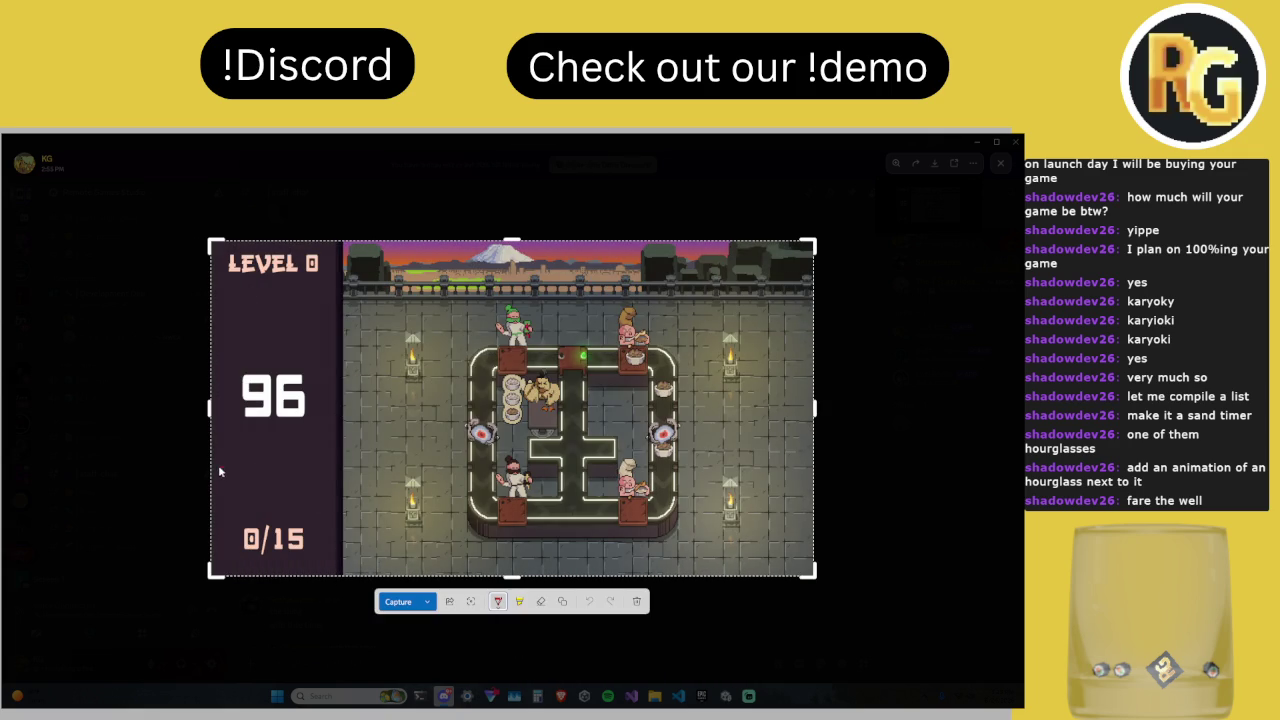
{"action": "left_click_drag", "start_coordinate": [210, 467], "coordinate": [338, 471]}
{"action": "key", "text": "ctrl+z"}
{"action": "mouse_move", "coordinate": [223, 452]}
{"action": "left_mouse_down"}
{"action": "mouse_move", "coordinate": [204, 457]}
{"action": "mouse_move", "coordinate": [339, 459]}
{"action": "mouse_move", "coordinate": [347, 577]}
{"action": "left_mouse_up"}
{"action": "left_click", "coordinate": [400, 603]}
Step: Post the new snip captioned 'Like this maybe' and return to Unity
{"action": "left_click", "coordinate": [378, 673]}
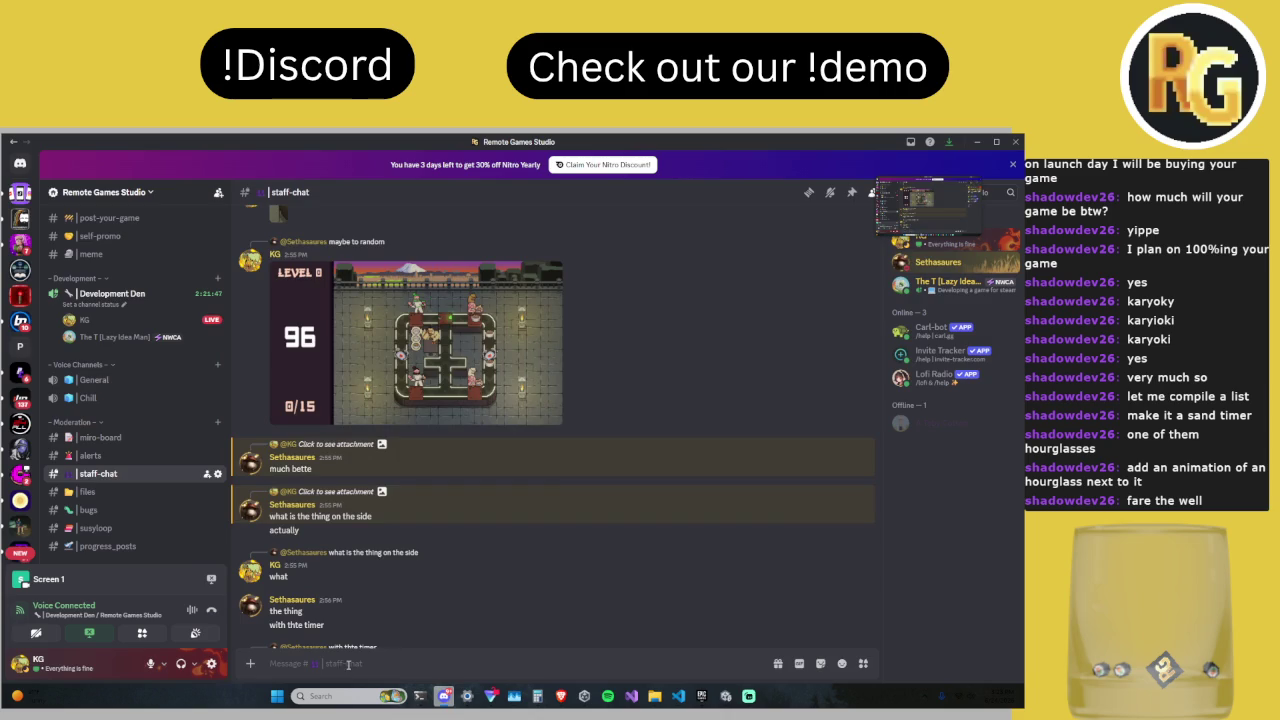
{"action": "scroll", "coordinate": [399, 541], "scroll_direction": "down", "scroll_amount": 3}
{"action": "type", "text": "Like this maybe"}
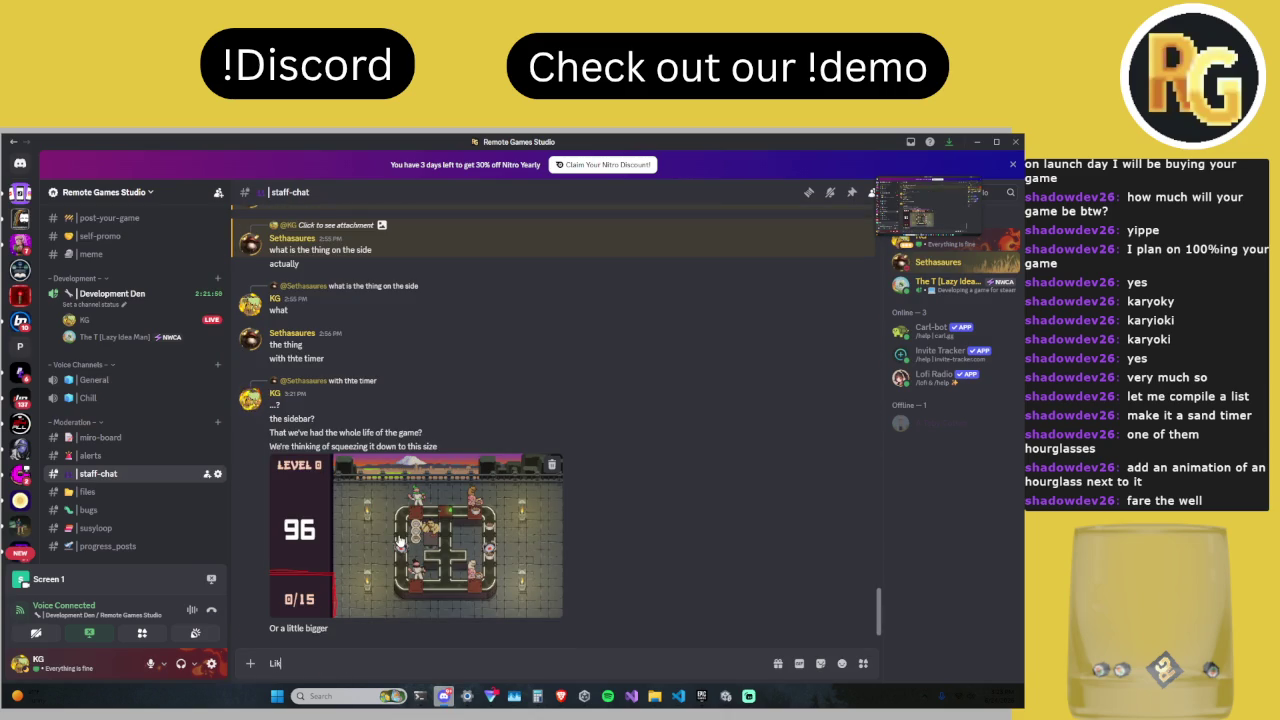
{"action": "key", "text": "ctrl+v"}
{"action": "key", "text": "Return"}
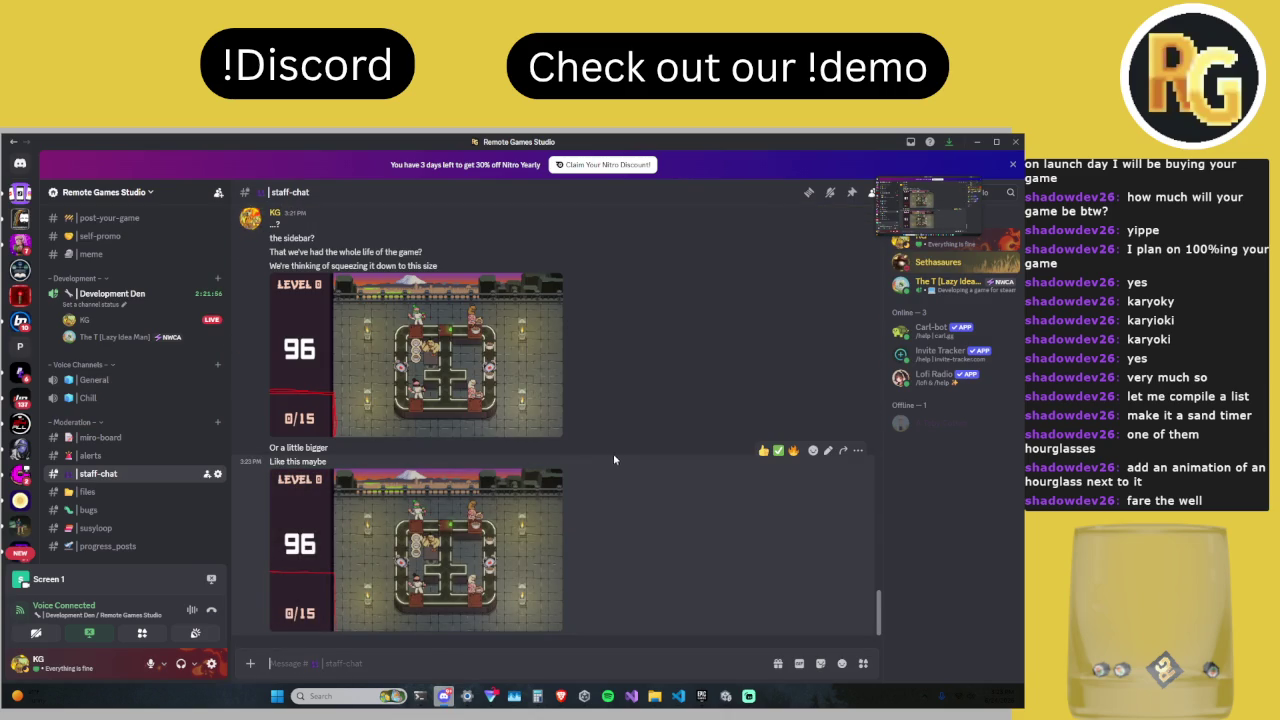
{"action": "left_click", "coordinate": [679, 695]}
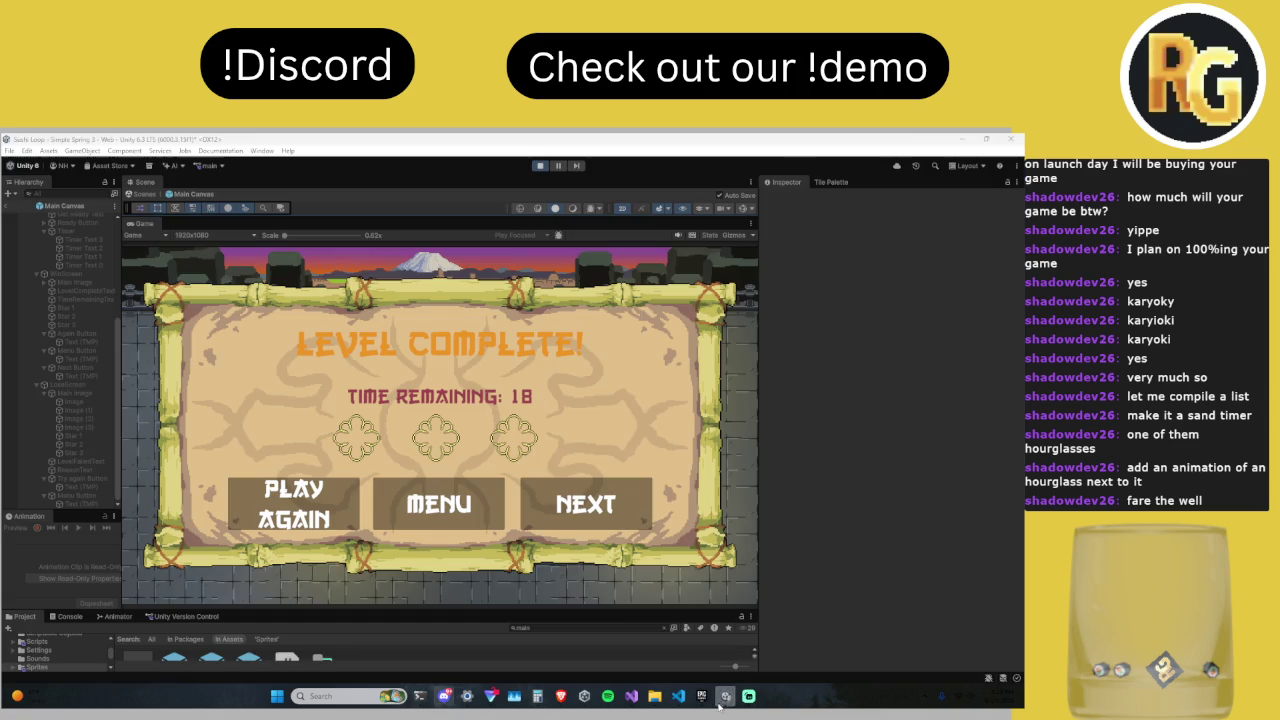
Step: Pull the incoming StopWatch sprite into the workspace through Unity Version Control
{"action": "left_click", "coordinate": [541, 169]}
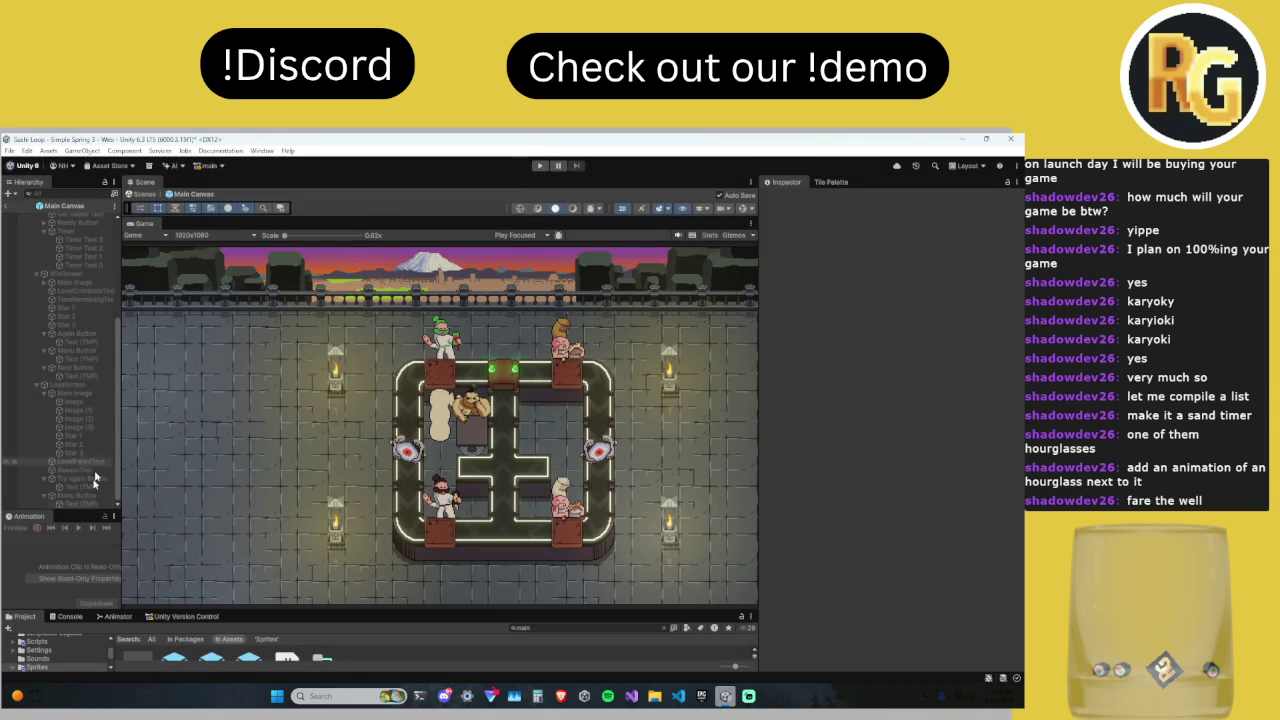
{"action": "left_click", "coordinate": [175, 620]}
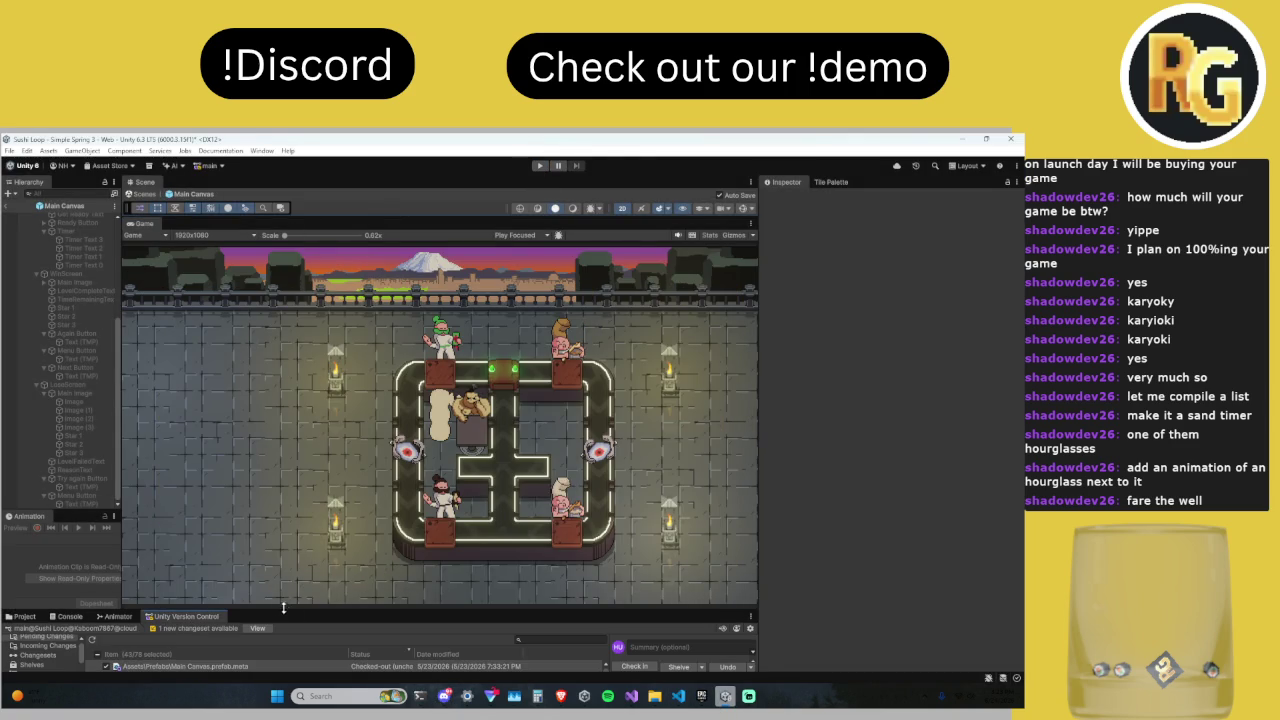
{"action": "mouse_move", "coordinate": [281, 607]}
{"action": "left_mouse_down"}
{"action": "mouse_move", "coordinate": [313, 498]}
{"action": "mouse_move", "coordinate": [305, 466]}
{"action": "left_mouse_up"}
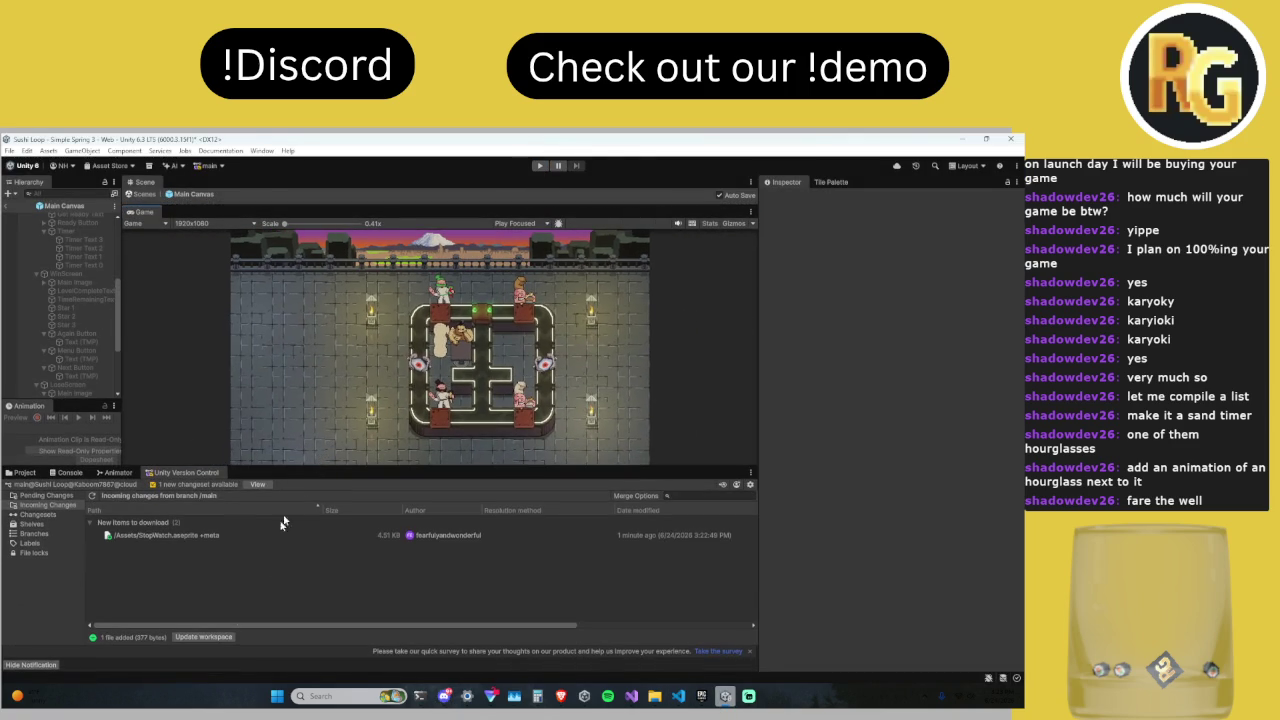
{"action": "left_click", "coordinate": [212, 638]}
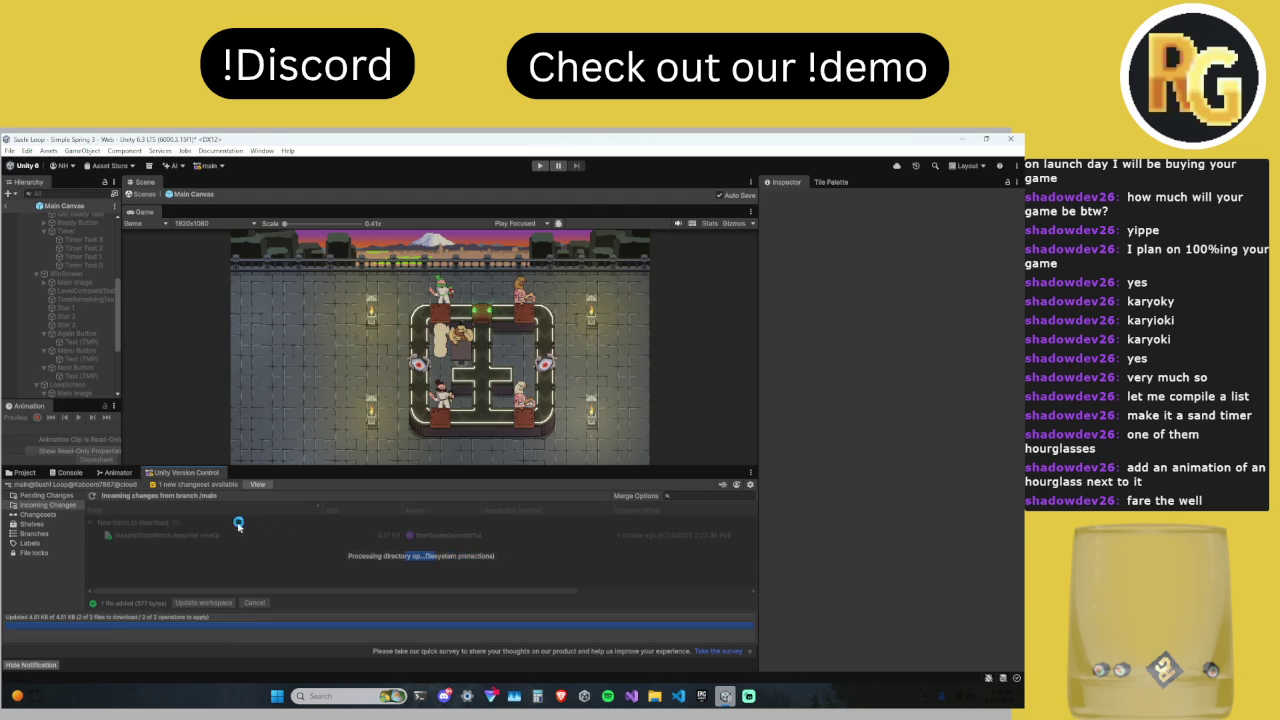
Step: Return to the Project assets, search 'clock', clear the search and enlarge the game view
{"action": "left_click", "coordinate": [24, 472]}
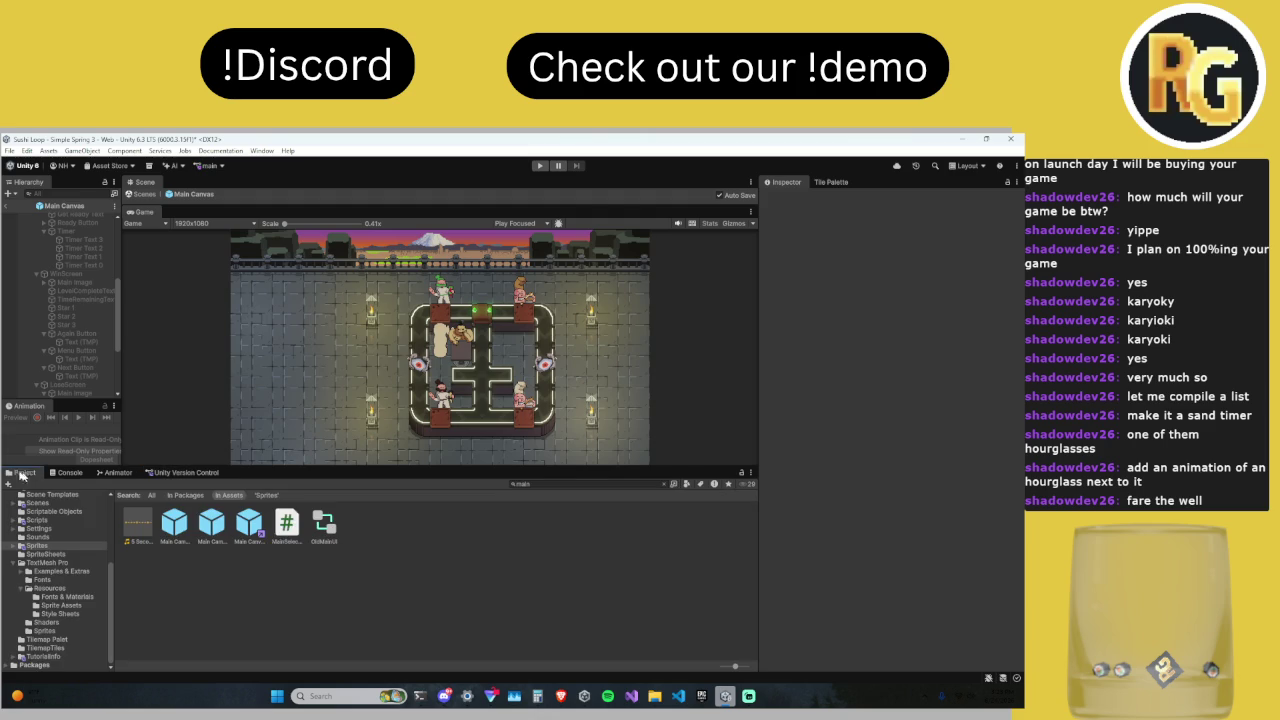
{"action": "left_click", "coordinate": [664, 485]}
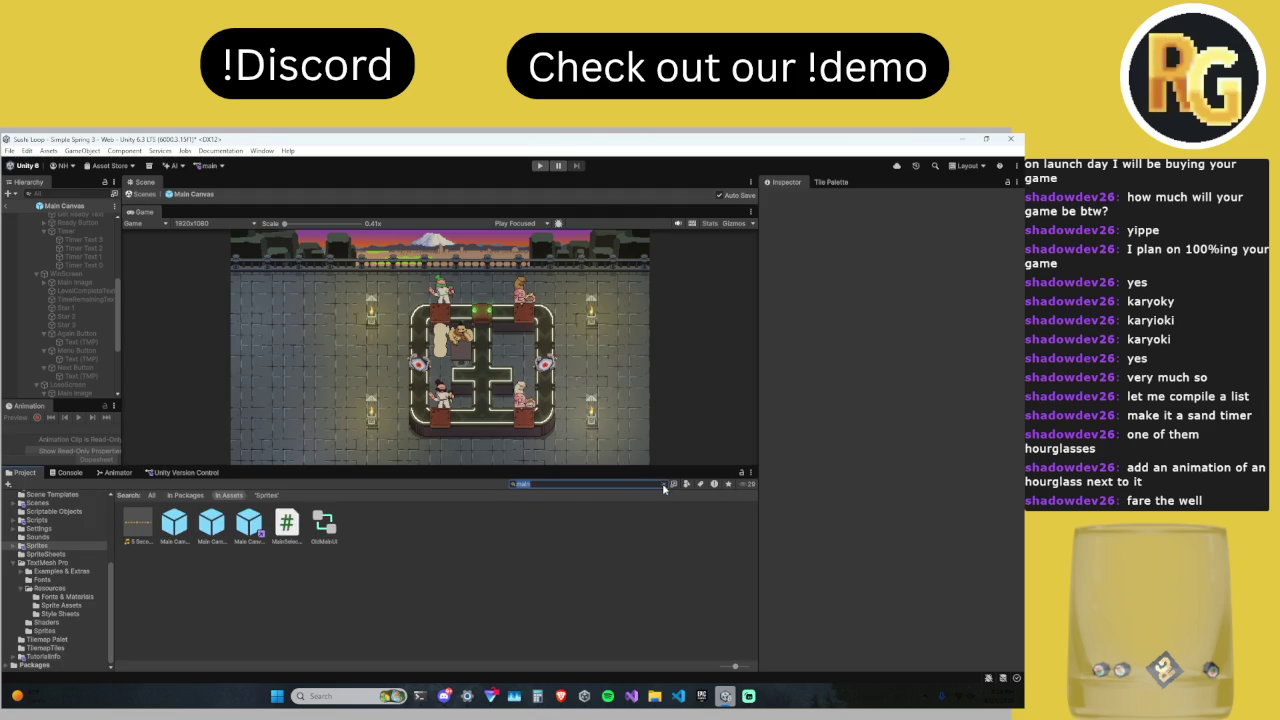
{"action": "type", "text": "clock"}
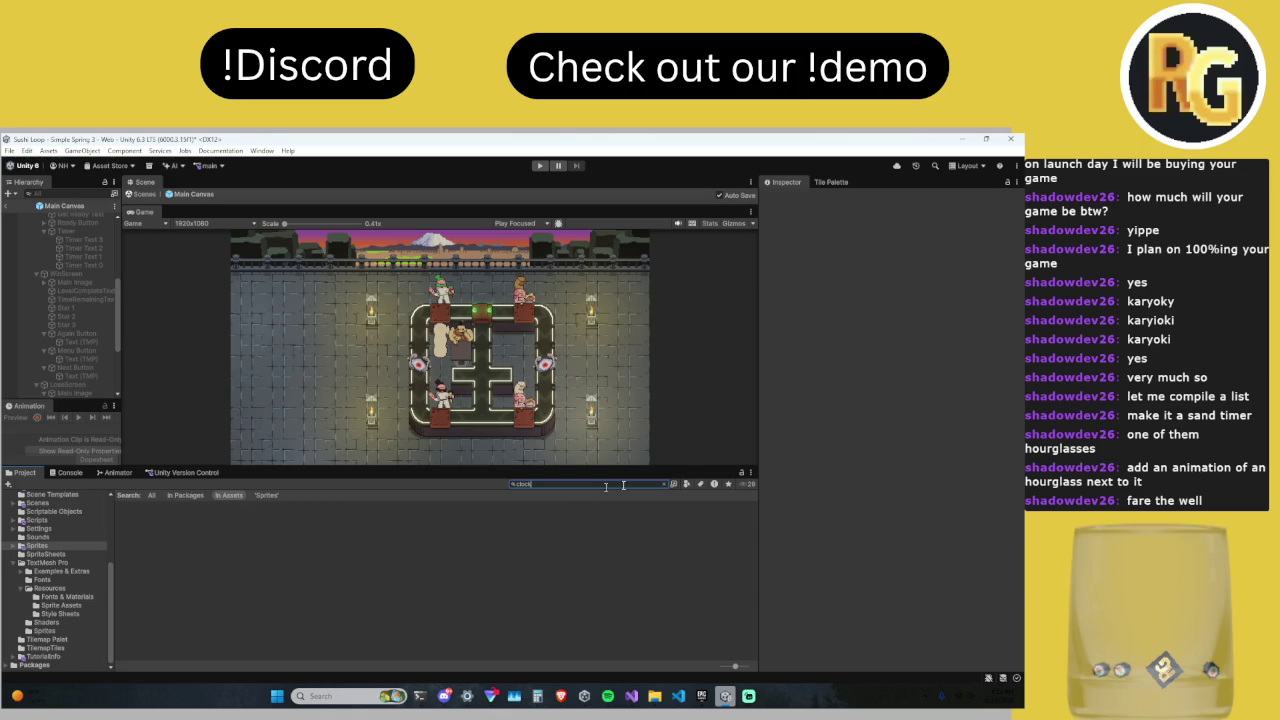
{"action": "left_click", "coordinate": [664, 484]}
{"action": "mouse_move", "coordinate": [560, 467]}
{"action": "left_mouse_down"}
{"action": "mouse_move", "coordinate": [559, 529]}
{"action": "mouse_move", "coordinate": [522, 579]}
{"action": "left_mouse_up"}
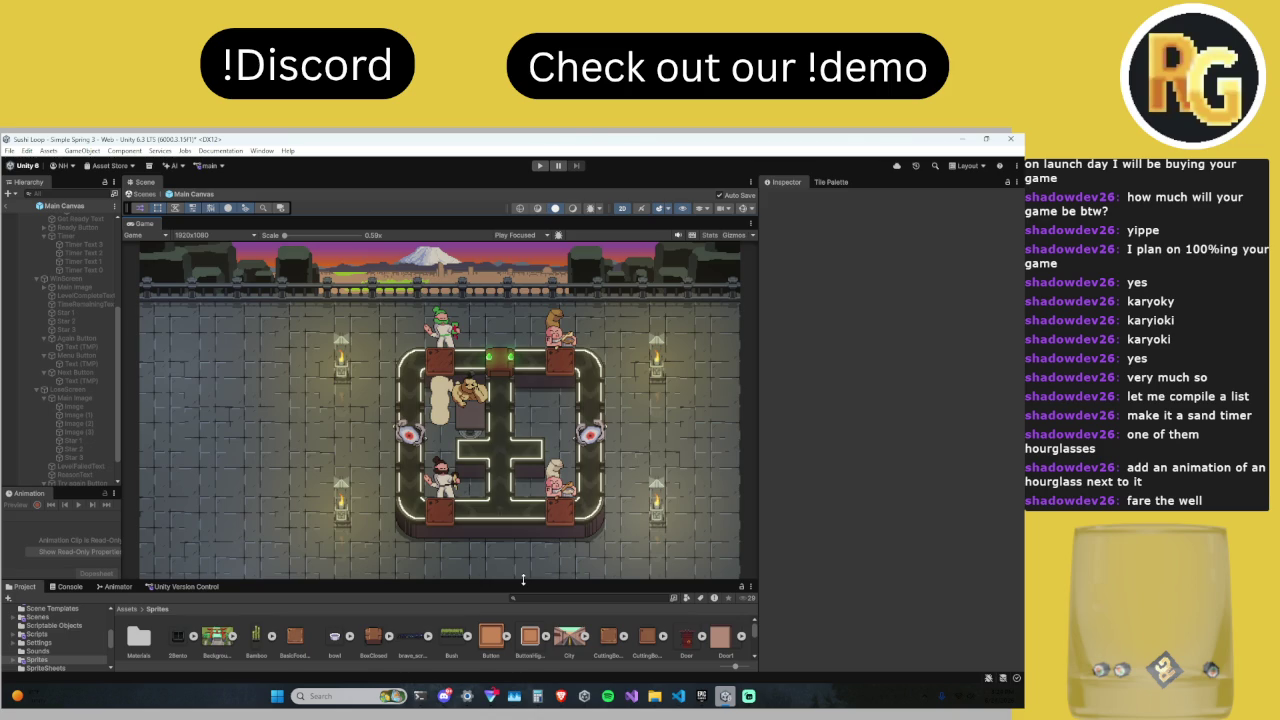
{"action": "mouse_move", "coordinate": [522, 579]}
{"action": "left_mouse_down"}
{"action": "mouse_move", "coordinate": [530, 502]}
{"action": "mouse_move", "coordinate": [516, 564]}
{"action": "mouse_move", "coordinate": [521, 509]}
{"action": "mouse_move", "coordinate": [540, 495]}
{"action": "mouse_move", "coordinate": [517, 600]}
{"action": "mouse_move", "coordinate": [520, 568]}
{"action": "left_mouse_up"}
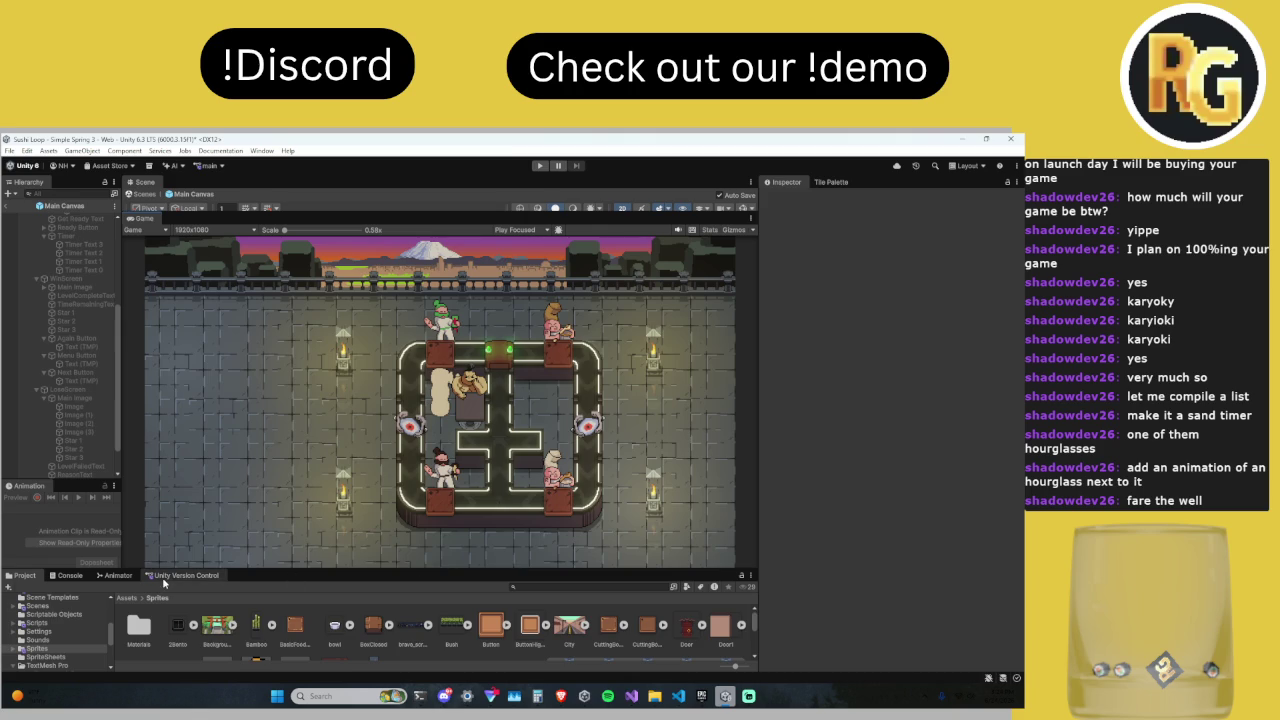
{"action": "mouse_move", "coordinate": [446, 698]}
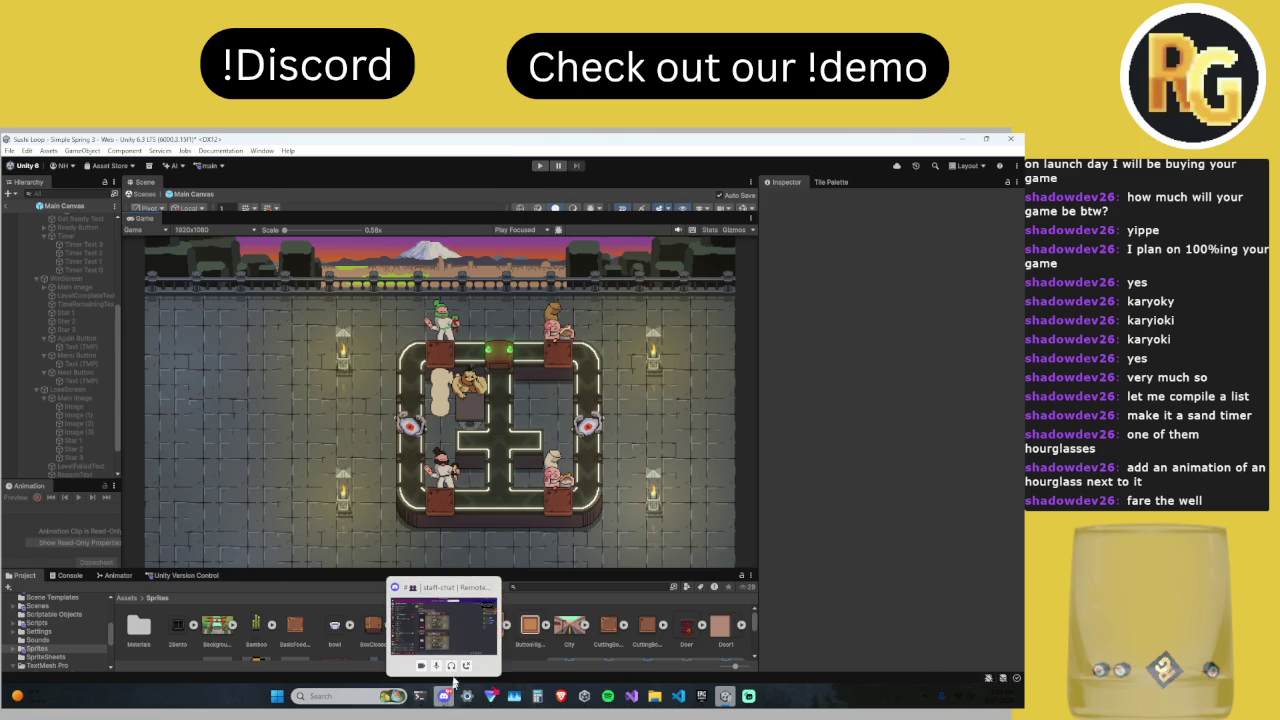
{"action": "left_click", "coordinate": [450, 642]}
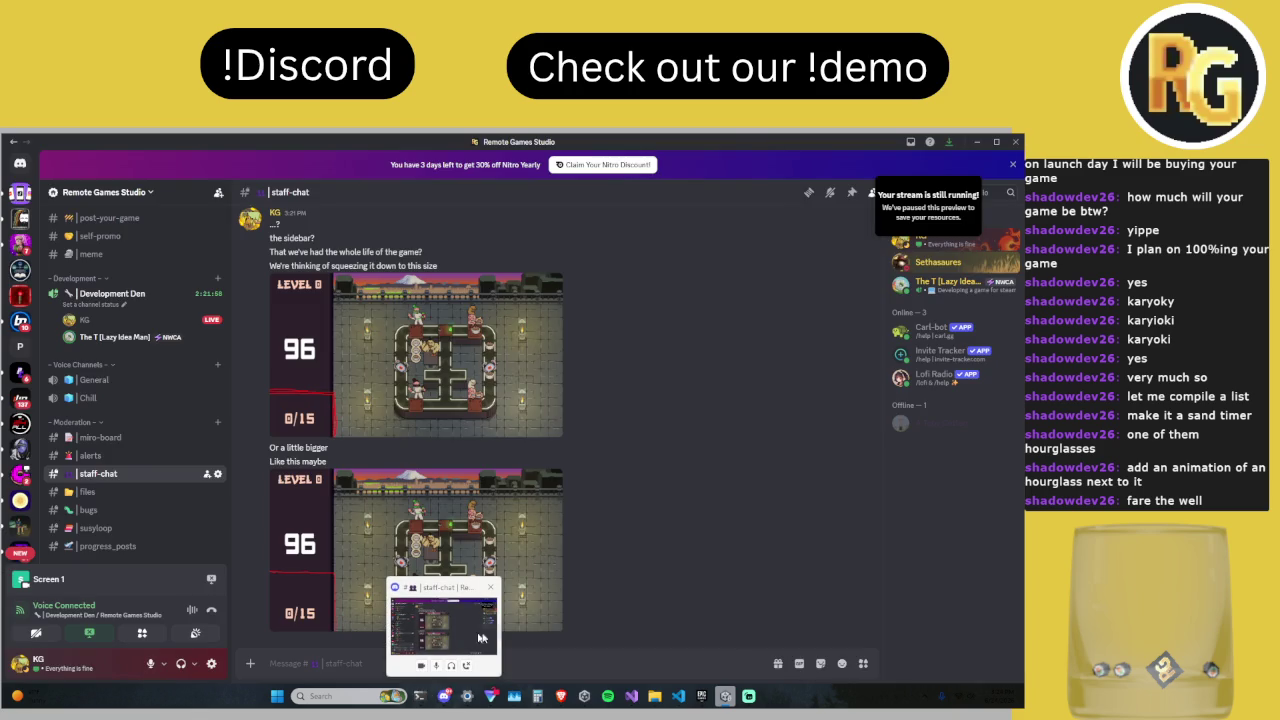
{"action": "left_click", "coordinate": [449, 635]}
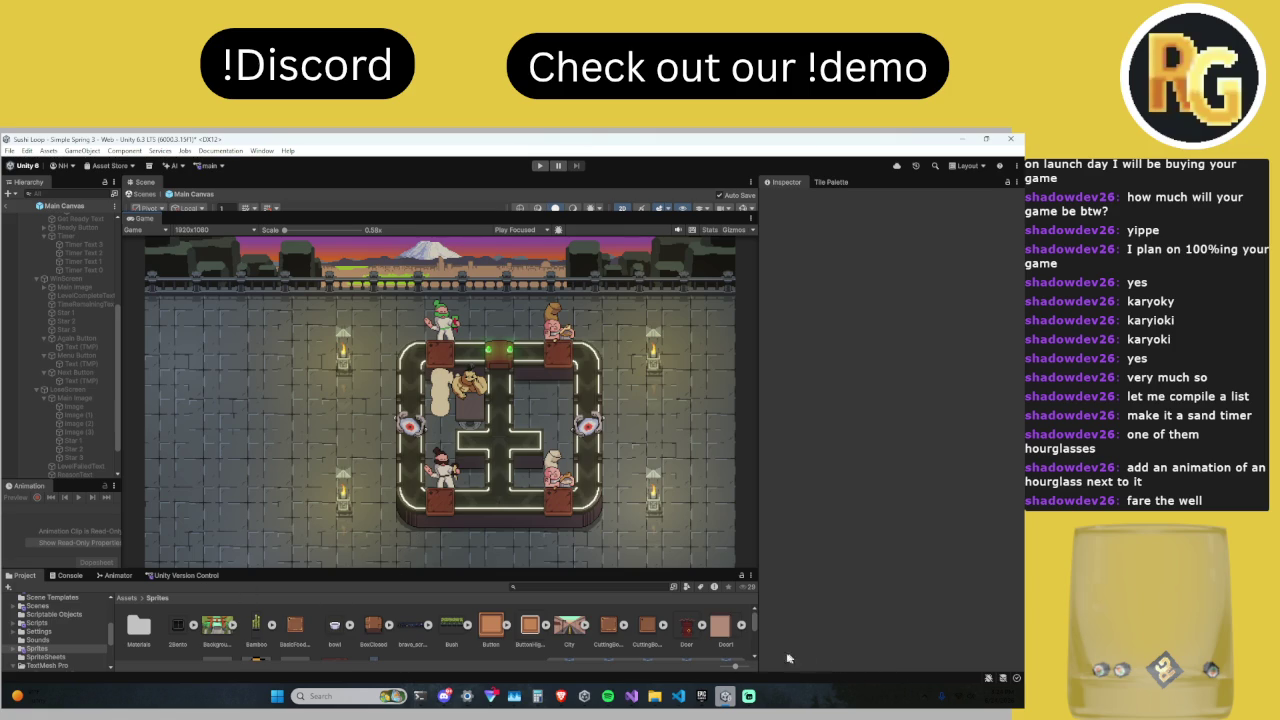
Step: Update the workspace with main's incoming changes, check Pending Changes, and return to Sprites
{"action": "left_click", "coordinate": [185, 575]}
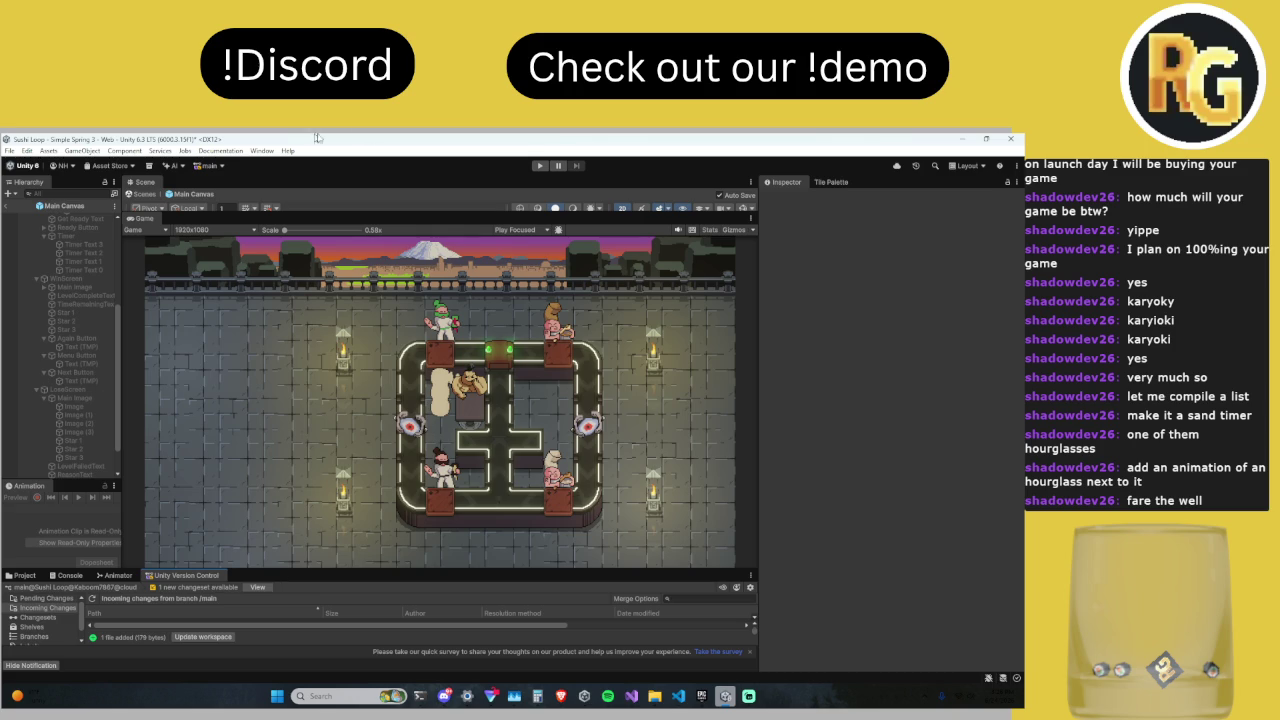
{"action": "left_click", "coordinate": [220, 637]}
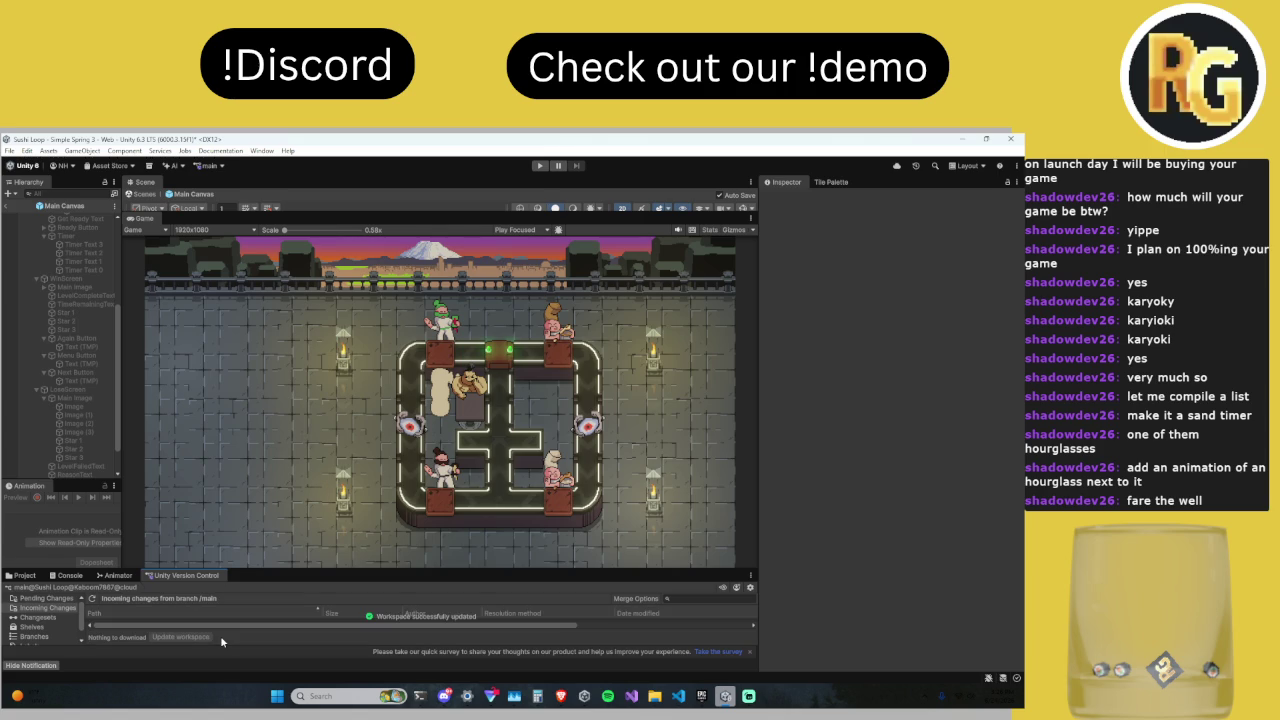
{"action": "mouse_move", "coordinate": [264, 570]}
{"action": "left_mouse_down"}
{"action": "mouse_move", "coordinate": [275, 476]}
{"action": "mouse_move", "coordinate": [213, 466]}
{"action": "left_mouse_up"}
{"action": "left_click", "coordinate": [22, 480]}
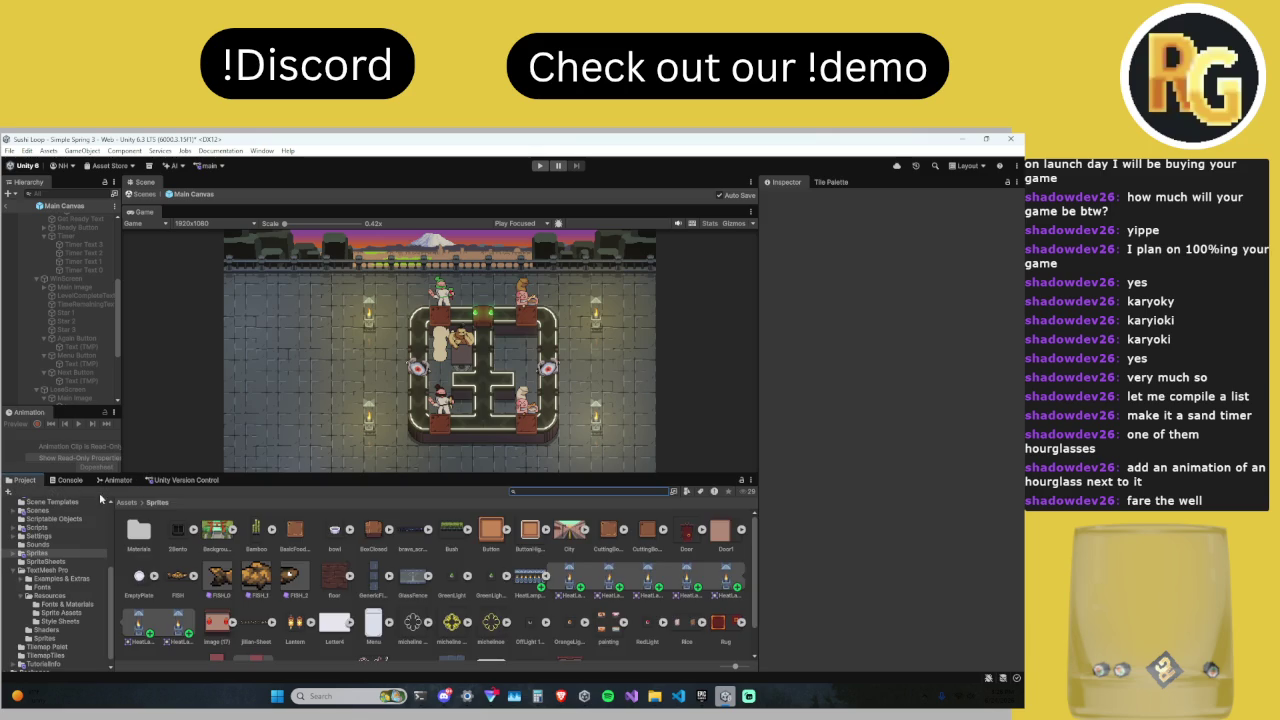
{"action": "left_click", "coordinate": [160, 480]}
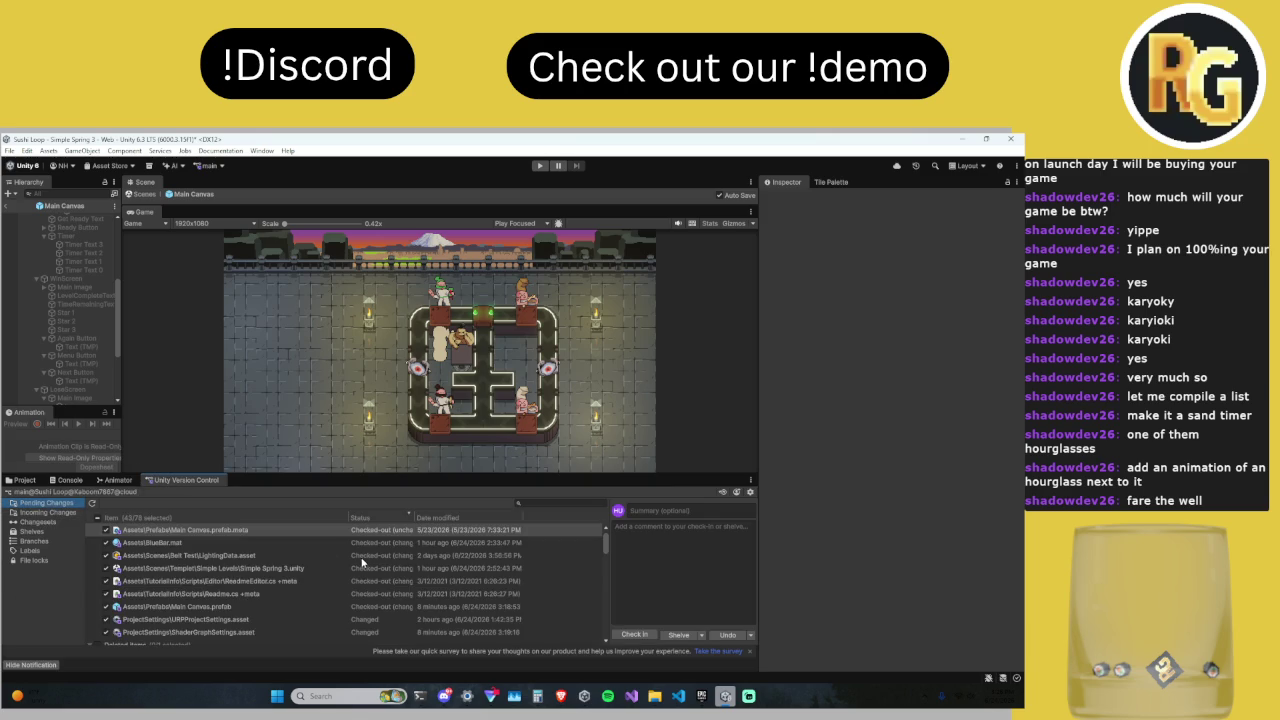
{"action": "left_click", "coordinate": [22, 480]}
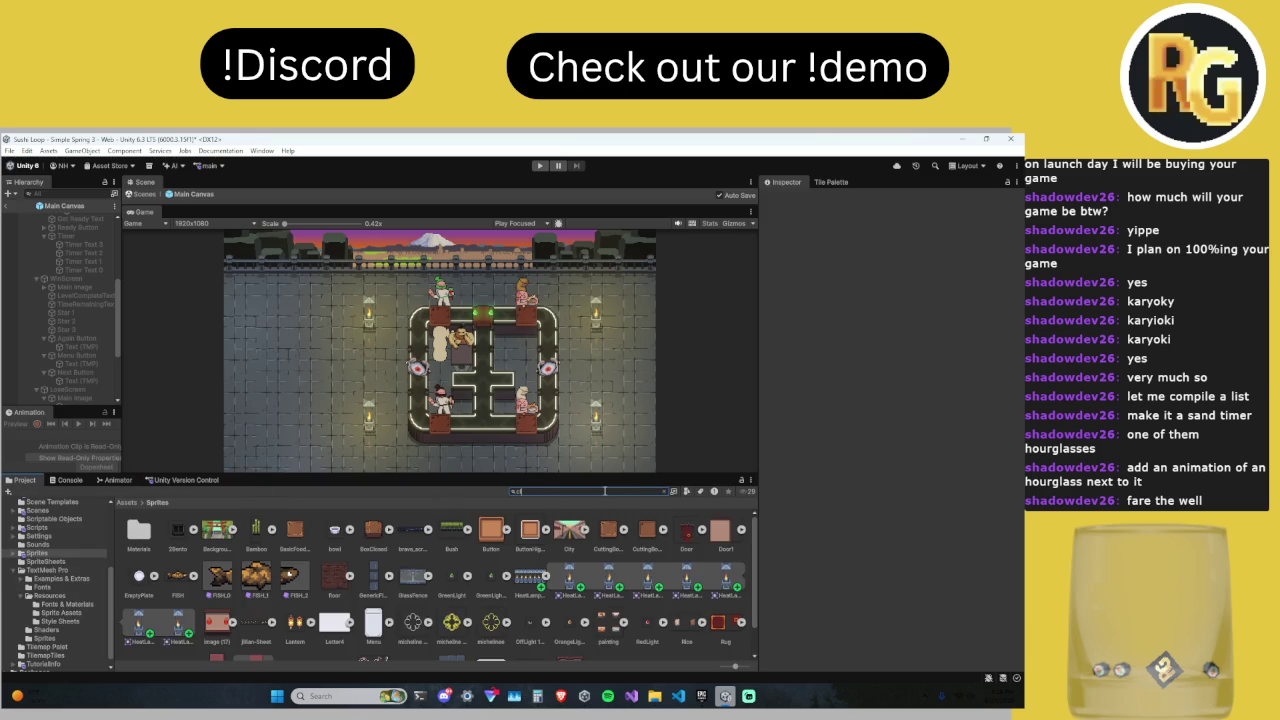
{"action": "type", "text": "lock"}
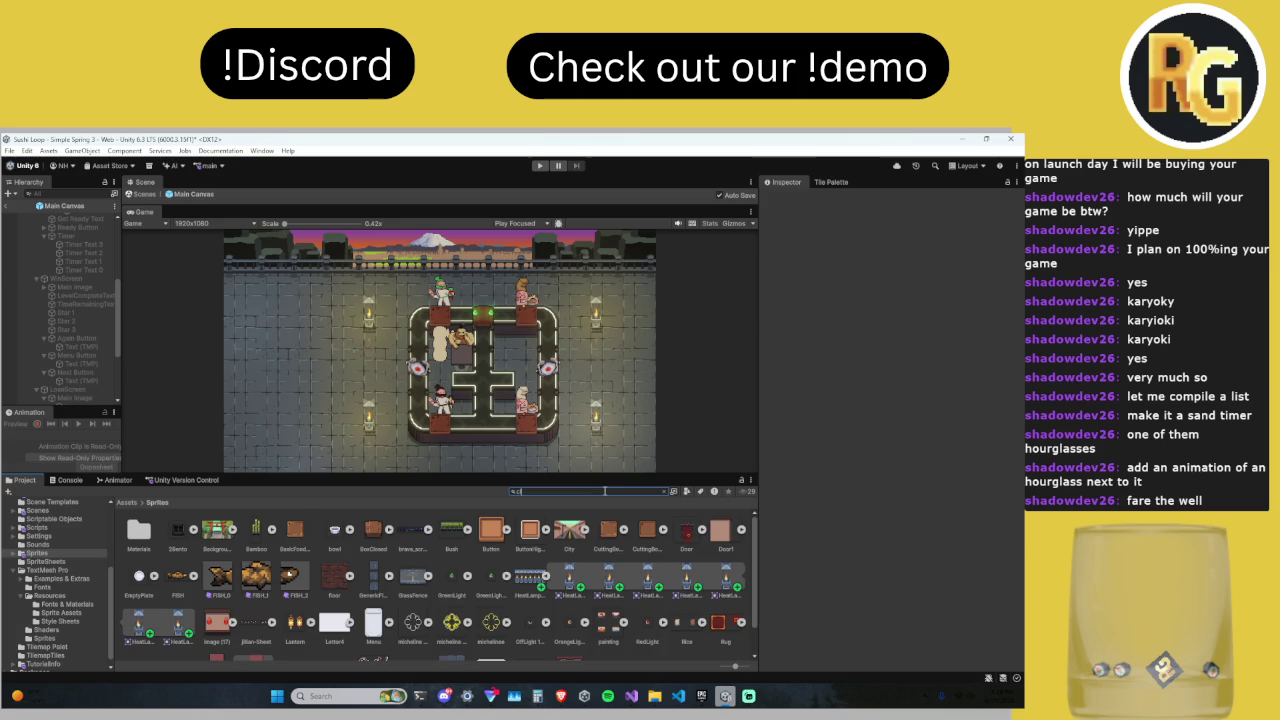
{"action": "type", "text": "lo"}
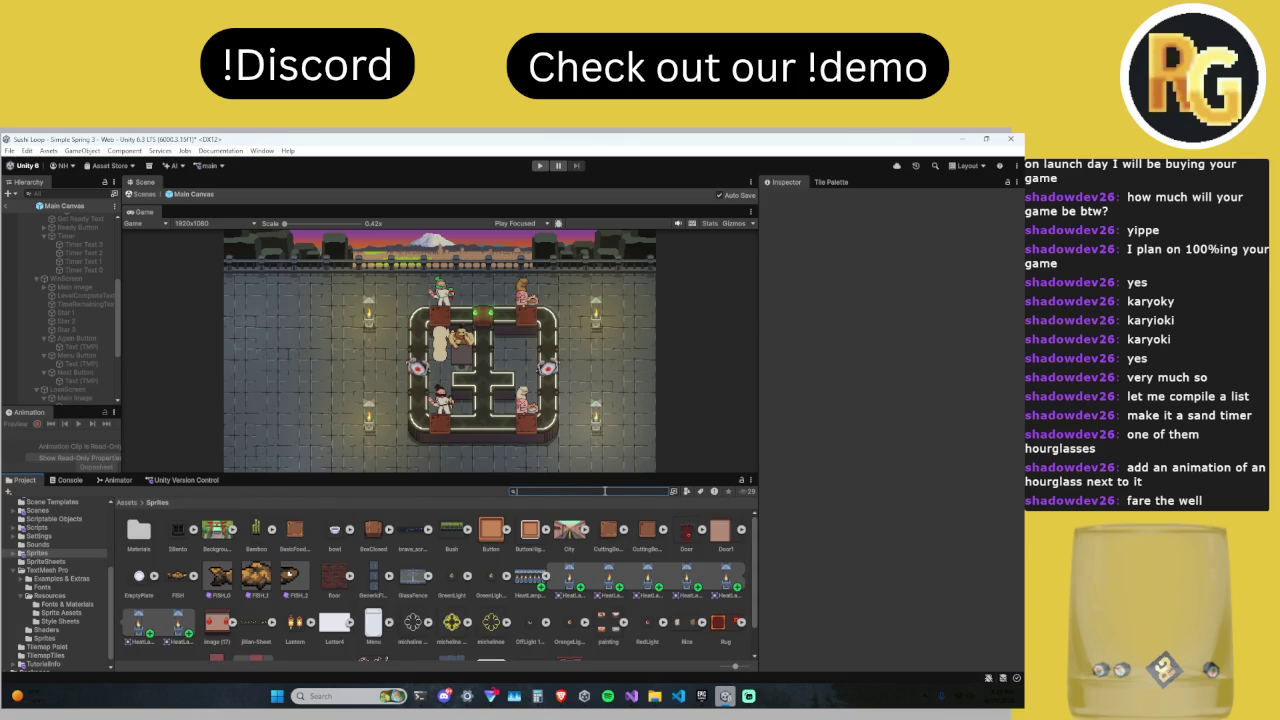
{"action": "type", "text": "hour"}
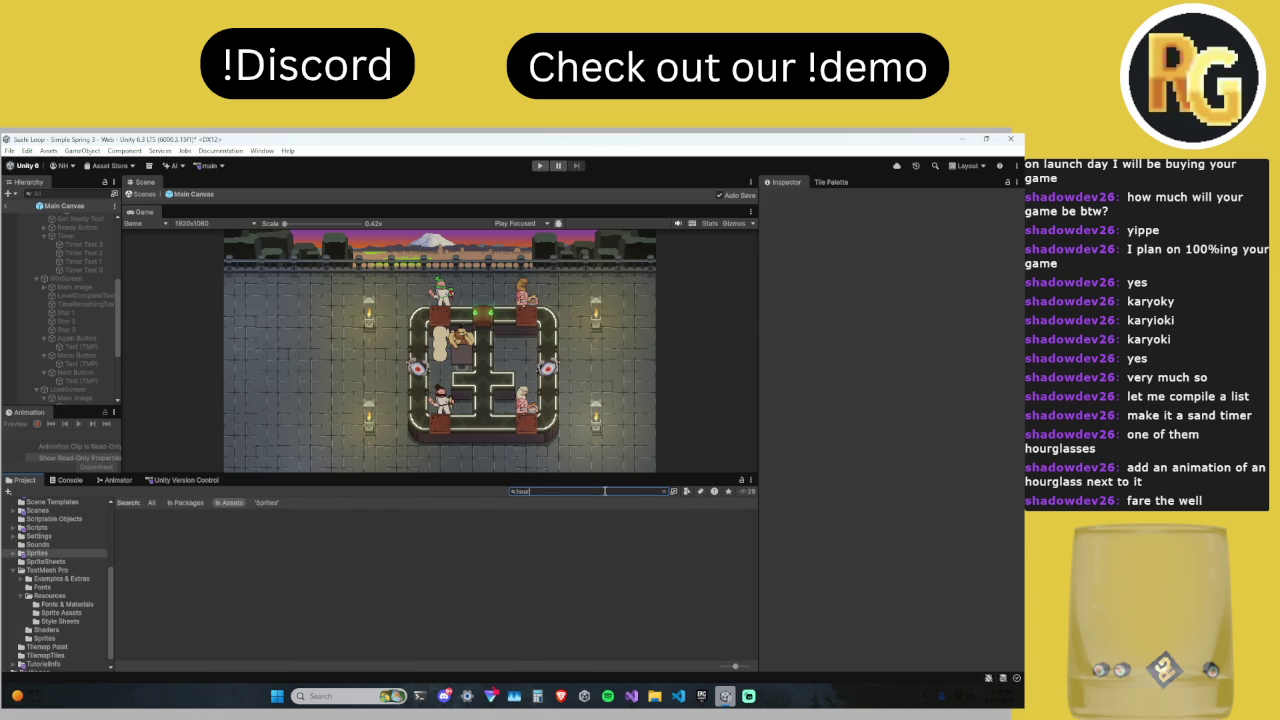
{"action": "key", "text": "BackSpace"}
{"action": "key", "text": "BackSpace"}
{"action": "type", "text": "timer"}
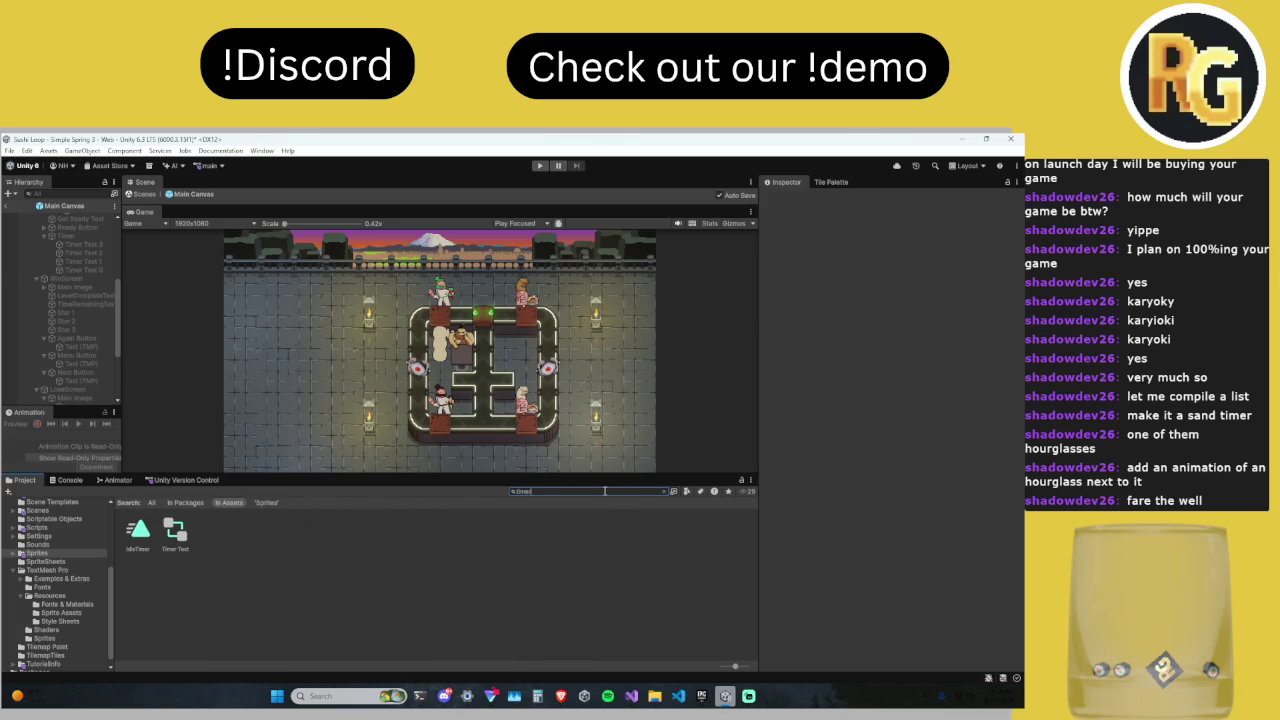
{"action": "key", "text": "BackSpace"}
{"action": "key", "text": "BackSpace"}
{"action": "key", "text": "BackSpace"}
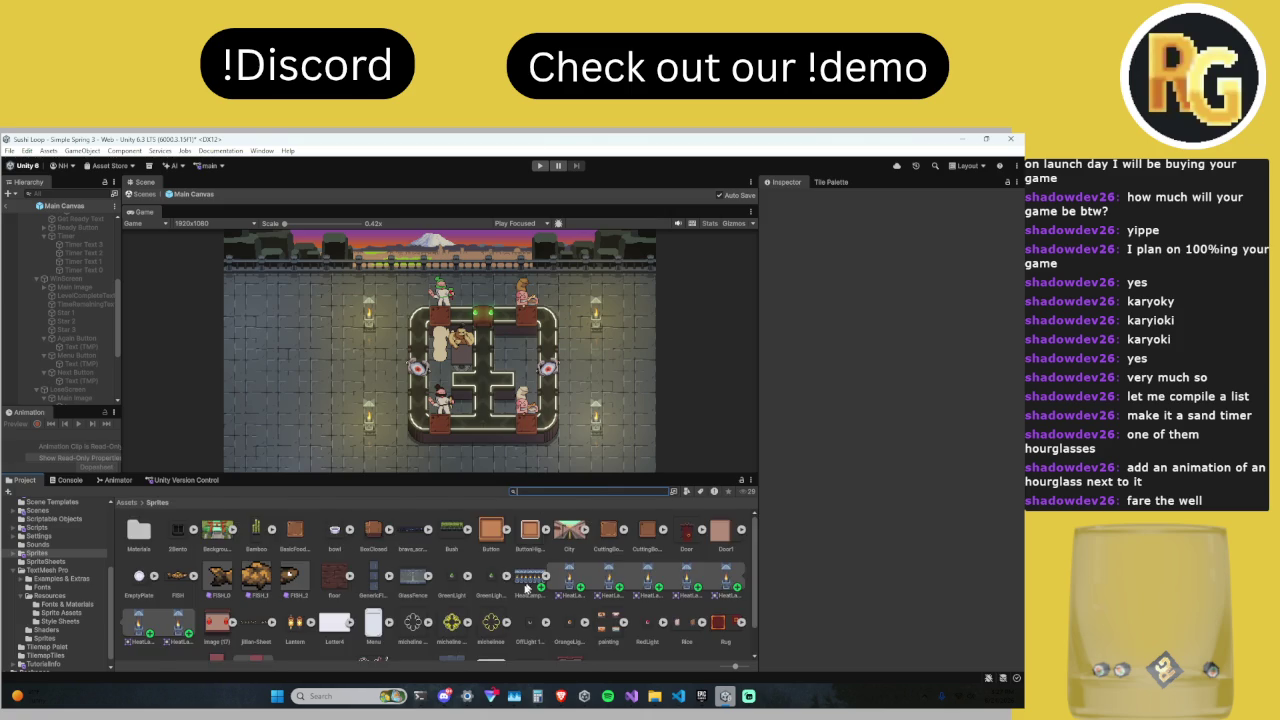
{"action": "scroll", "coordinate": [532, 600], "scroll_direction": "down", "scroll_amount": 1}
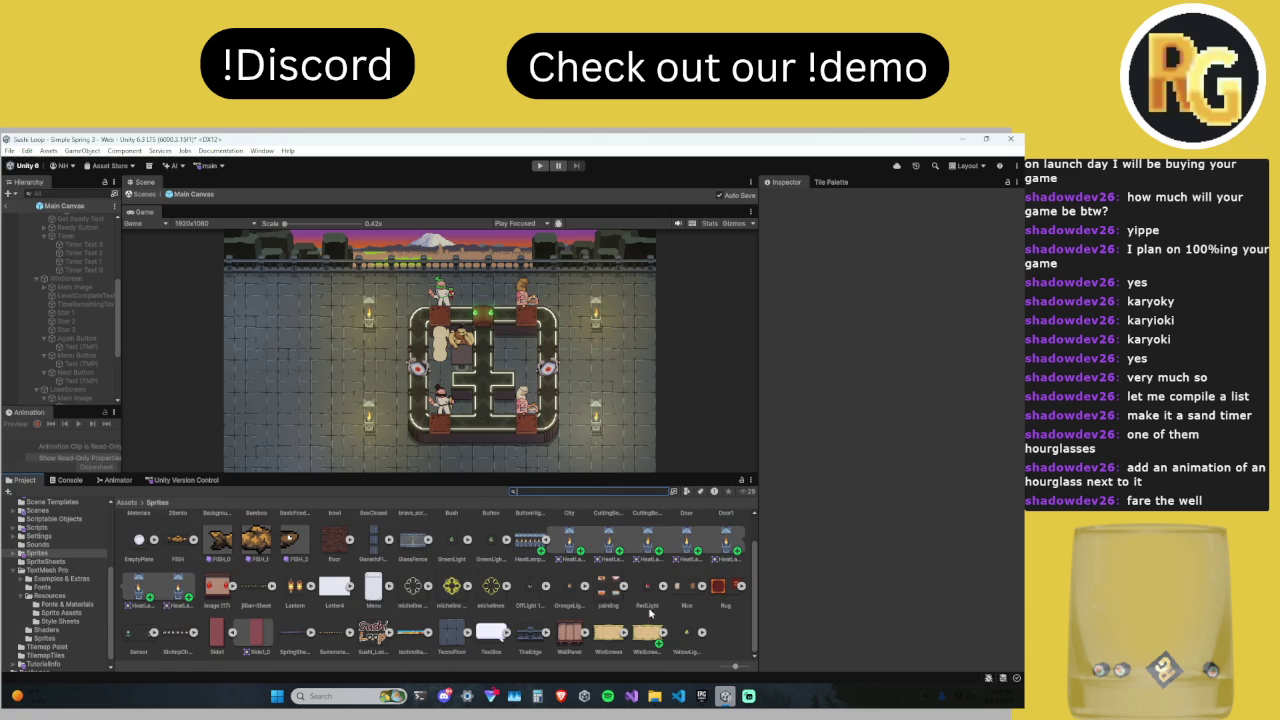
{"action": "scroll", "coordinate": [652, 612], "scroll_direction": "up", "scroll_amount": 1}
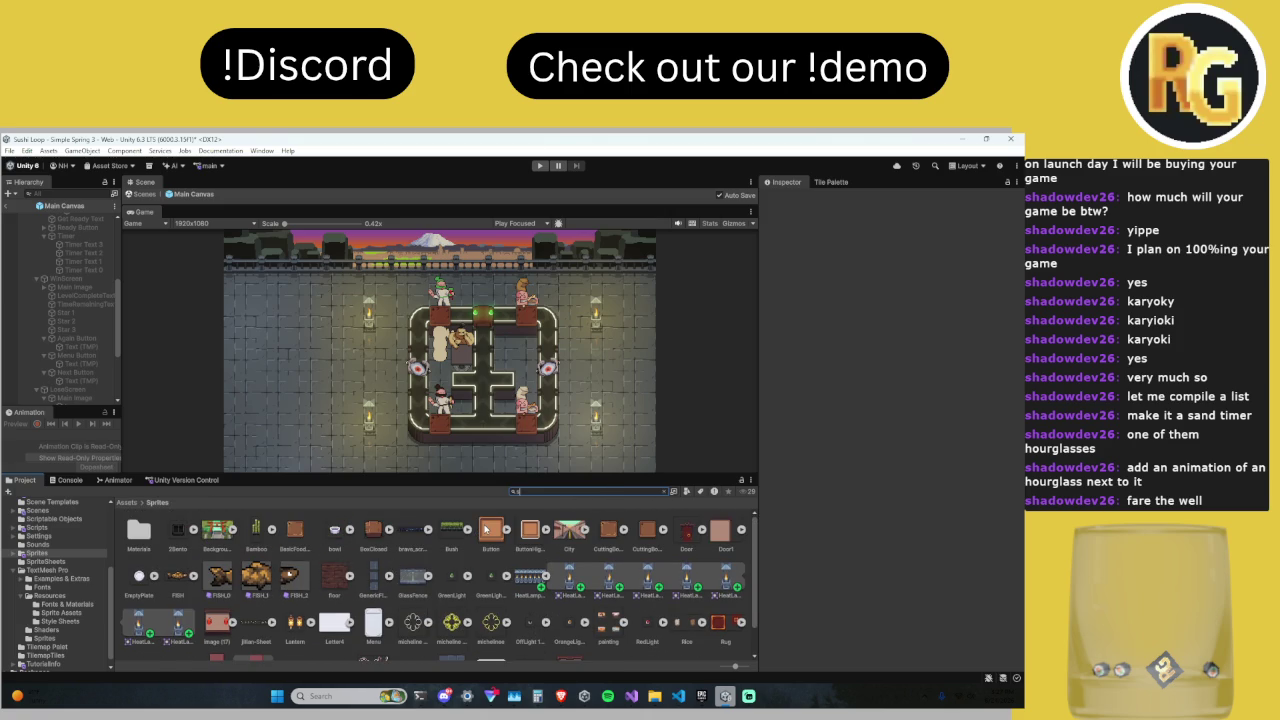
{"action": "type", "text": "op"}
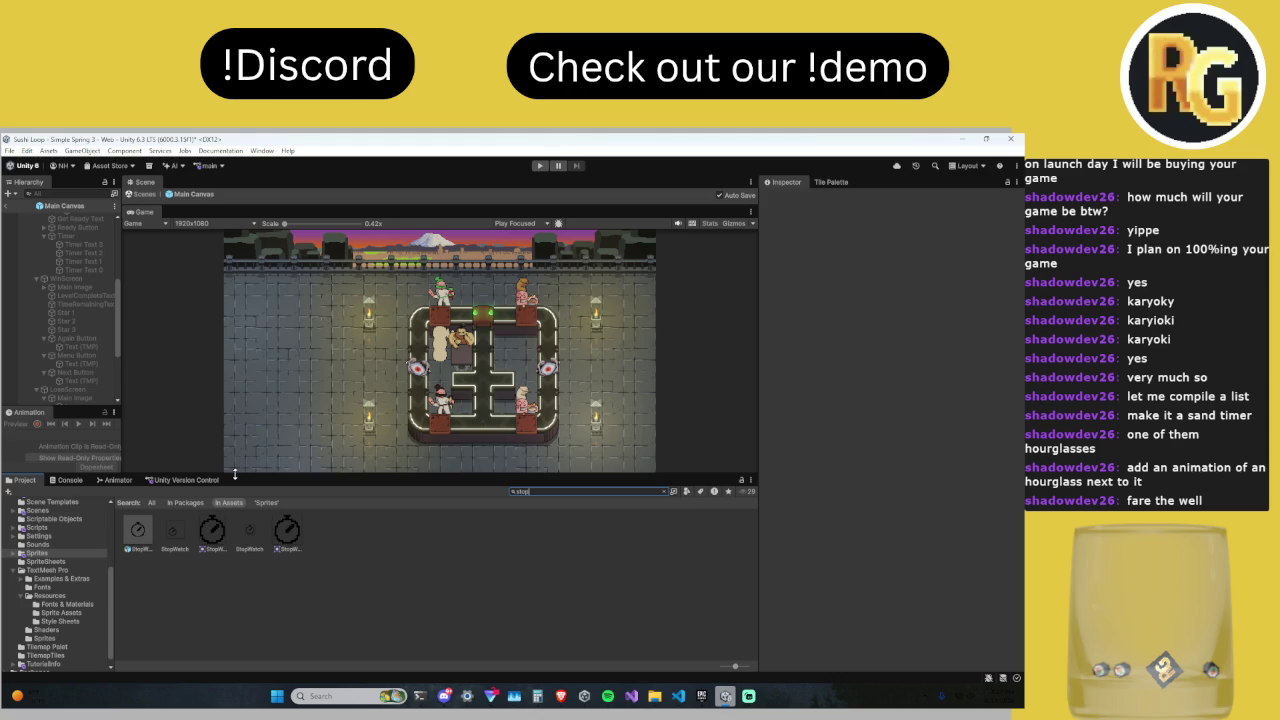
{"action": "left_click", "coordinate": [664, 494]}
{"action": "left_click", "coordinate": [664, 492]}
{"action": "scroll", "coordinate": [464, 502], "scroll_direction": "down", "scroll_amount": 1}
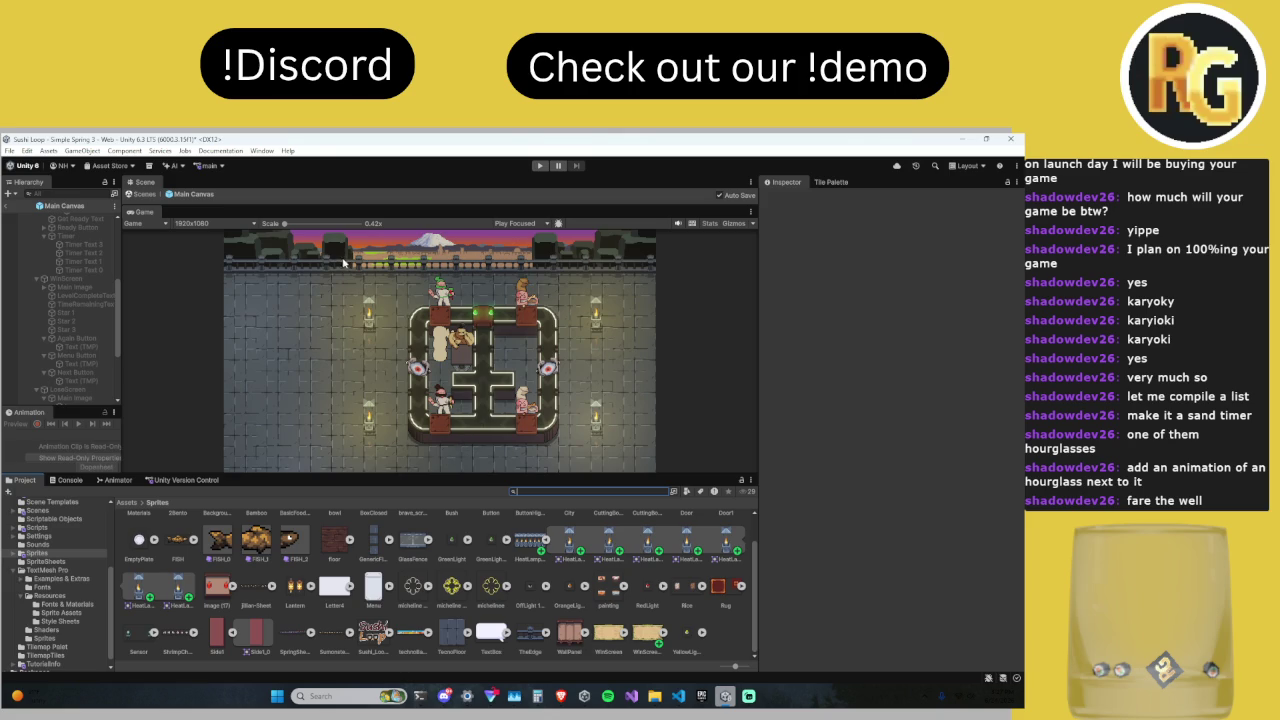
{"action": "scroll", "coordinate": [68, 286], "scroll_direction": "up", "scroll_amount": 5}
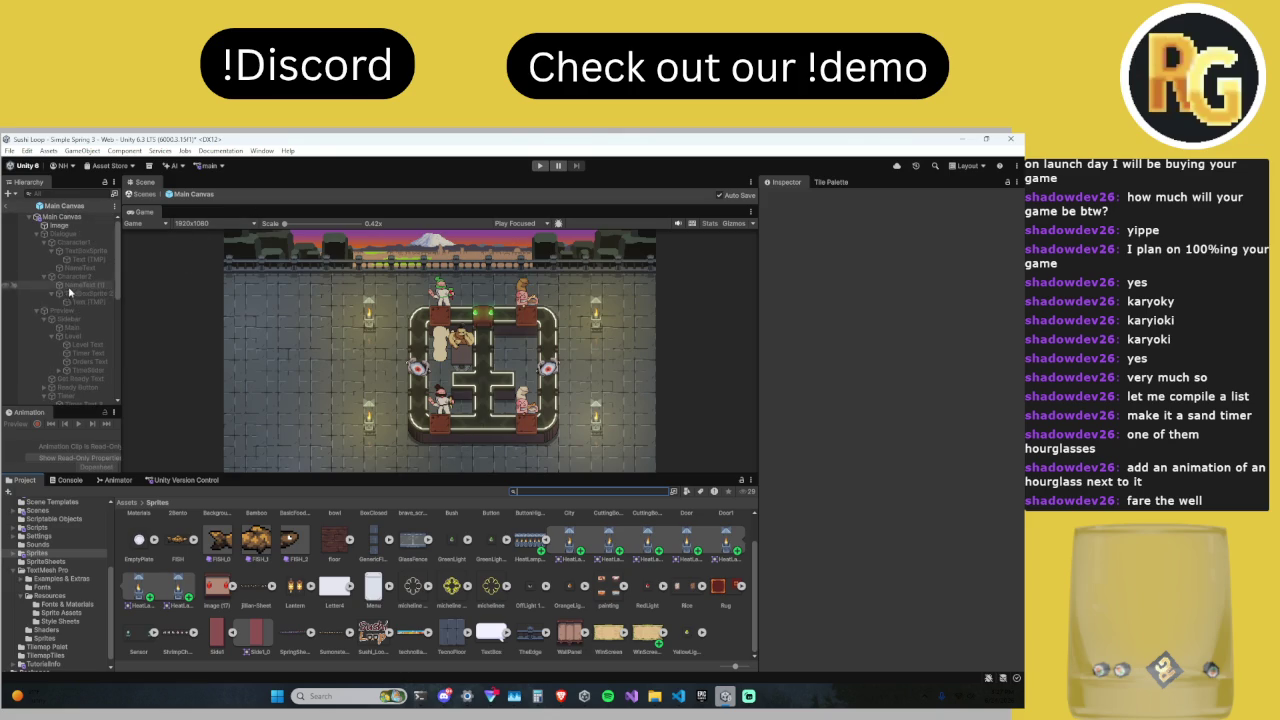
Step: Activate the Preview object in the Inspector, undoing an accidental stretch of its panel
{"action": "mouse_move", "coordinate": [251, 207]}
{"action": "left_mouse_down"}
{"action": "mouse_move", "coordinate": [251, 290]}
{"action": "mouse_move", "coordinate": [251, 245]}
{"action": "left_mouse_up"}
{"action": "left_click", "coordinate": [80, 311]}
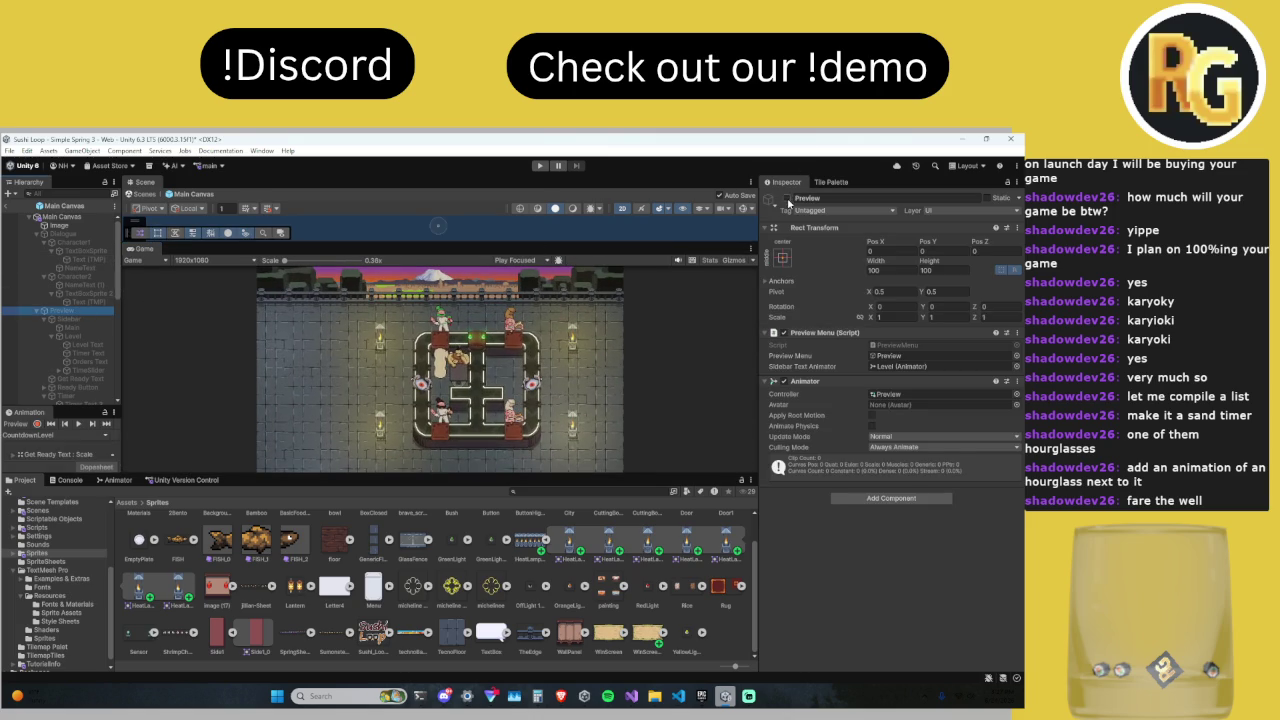
{"action": "left_click", "coordinate": [787, 198]}
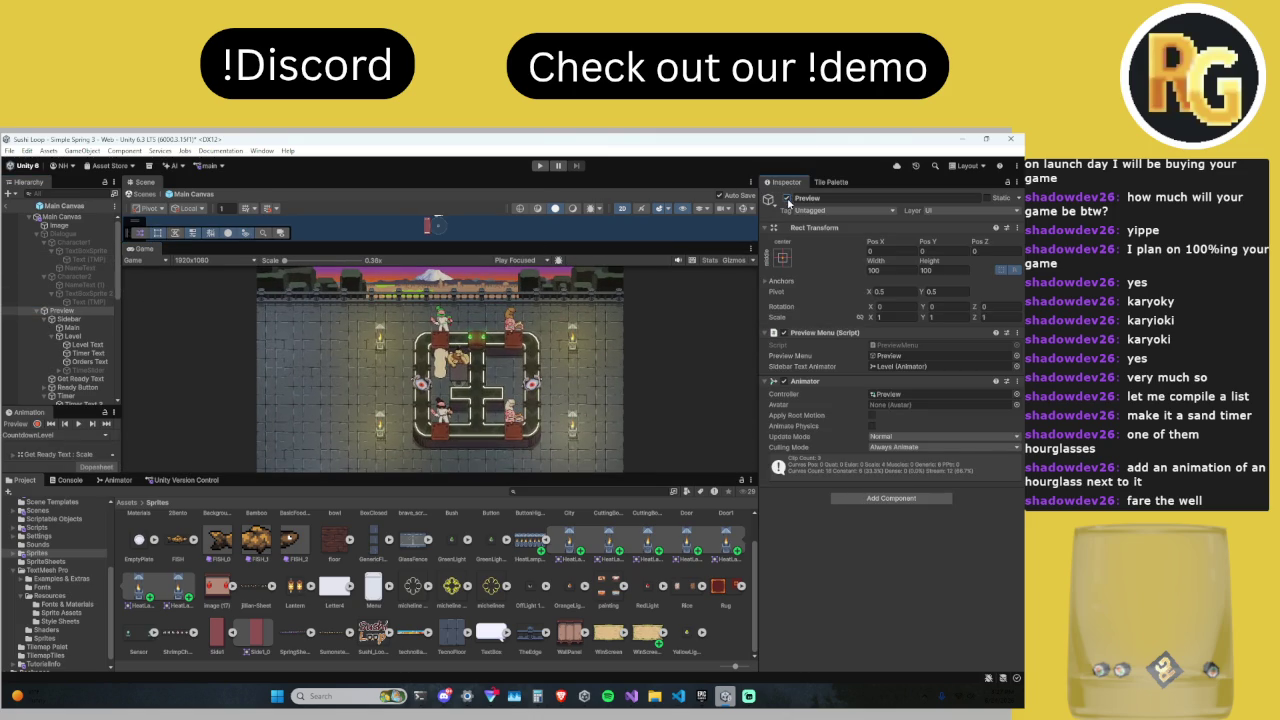
{"action": "left_click_drag", "start_coordinate": [541, 241], "coordinate": [541, 443]}
{"action": "scroll", "coordinate": [357, 377], "scroll_direction": "up", "scroll_amount": 2}
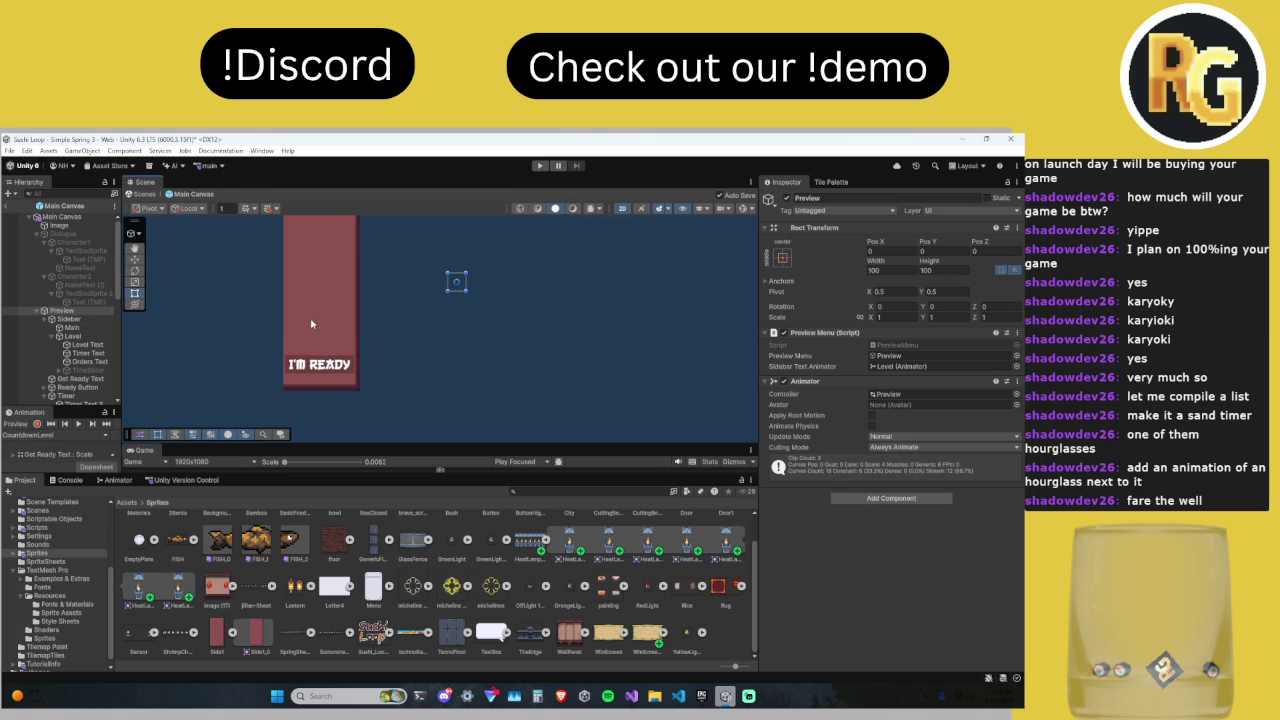
{"action": "scroll", "coordinate": [302, 316], "scroll_direction": "up", "scroll_amount": 2}
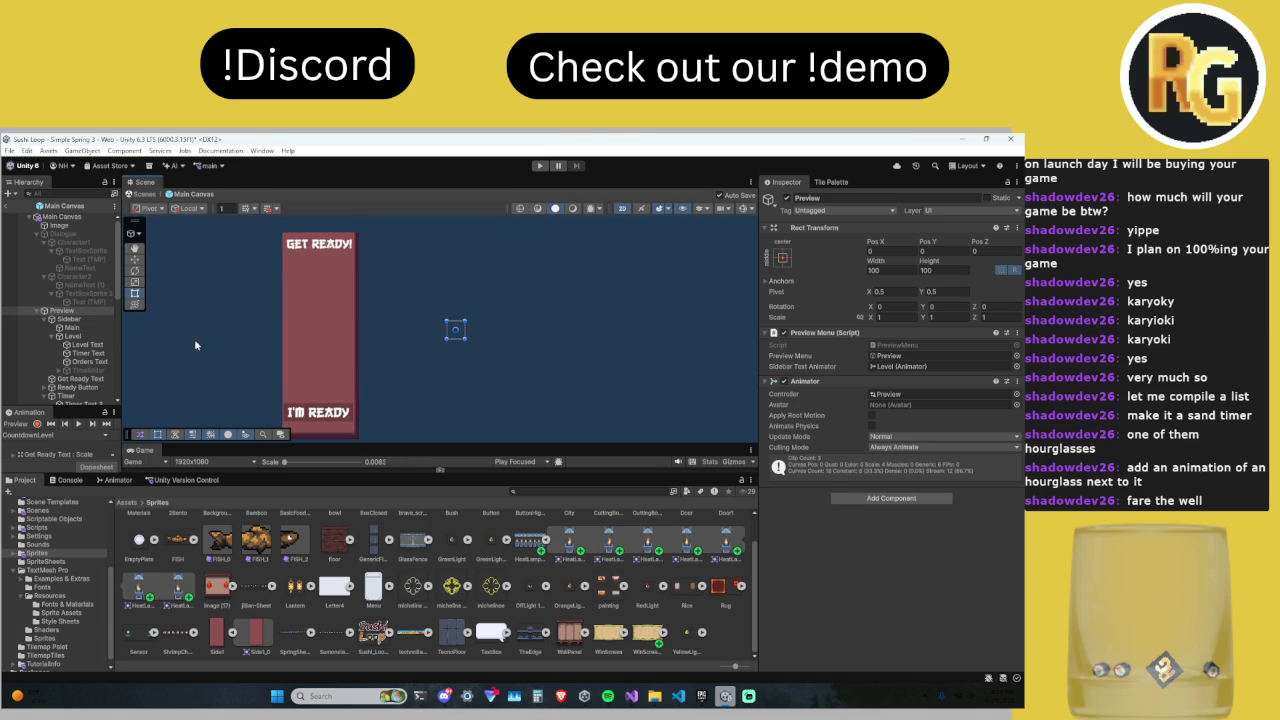
{"action": "left_click", "coordinate": [134, 282]}
{"action": "left_click", "coordinate": [134, 293]}
{"action": "left_click_drag", "start_coordinate": [455, 329], "coordinate": [460, 472]}
{"action": "key", "text": "ctrl+z"}
{"action": "mouse_move", "coordinate": [499, 443]}
{"action": "left_mouse_down"}
{"action": "mouse_move", "coordinate": [530, 302]}
{"action": "mouse_move", "coordinate": [569, 228]}
{"action": "left_mouse_up"}
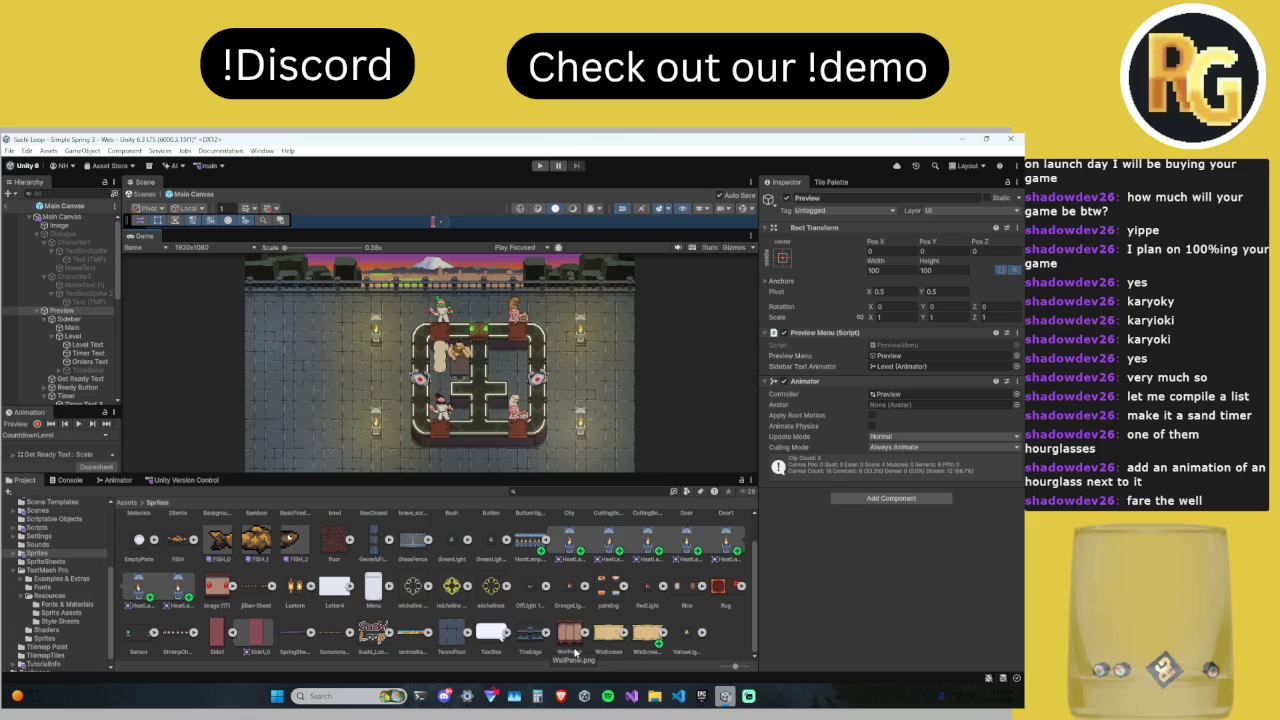
Step: Select Timer Text and set its Rect Transform Scale X and Y to 1
{"action": "mouse_move", "coordinate": [533, 230]}
{"action": "left_mouse_down"}
{"action": "mouse_move", "coordinate": [523, 349]}
{"action": "mouse_move", "coordinate": [451, 404]}
{"action": "left_mouse_up"}
{"action": "left_click", "coordinate": [86, 369]}
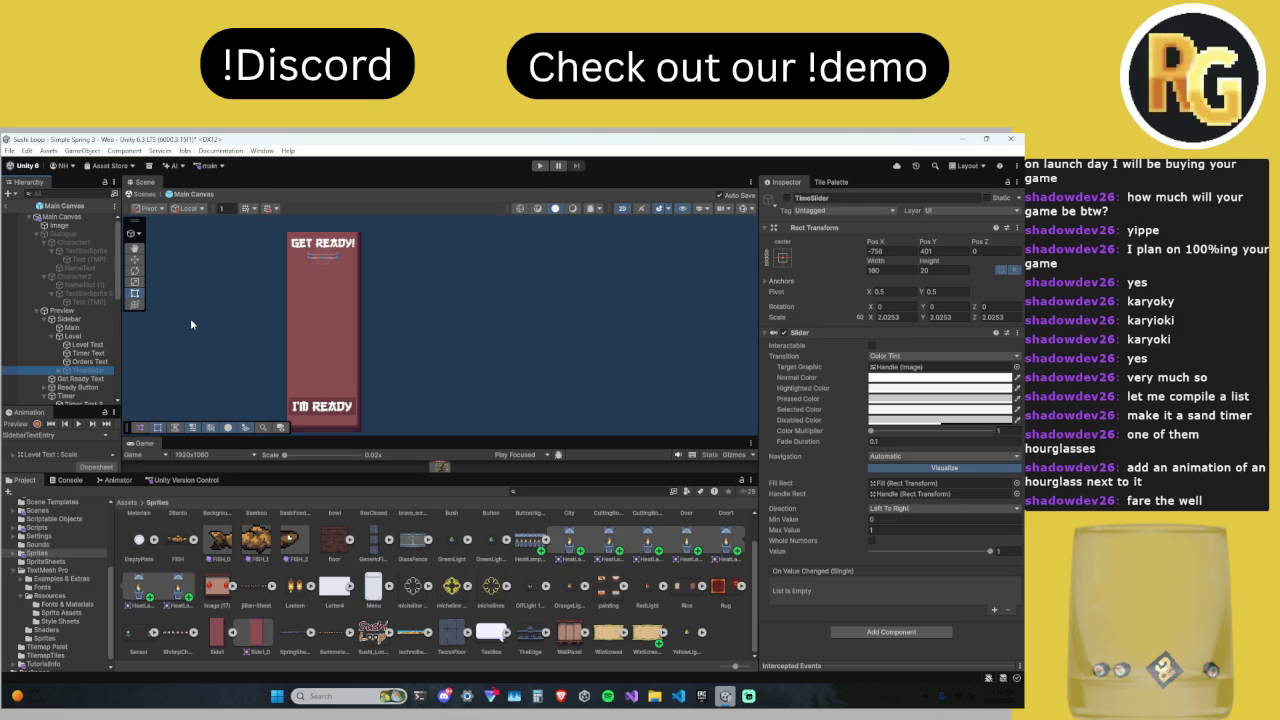
{"action": "scroll", "coordinate": [74, 303], "scroll_direction": "down", "scroll_amount": 3}
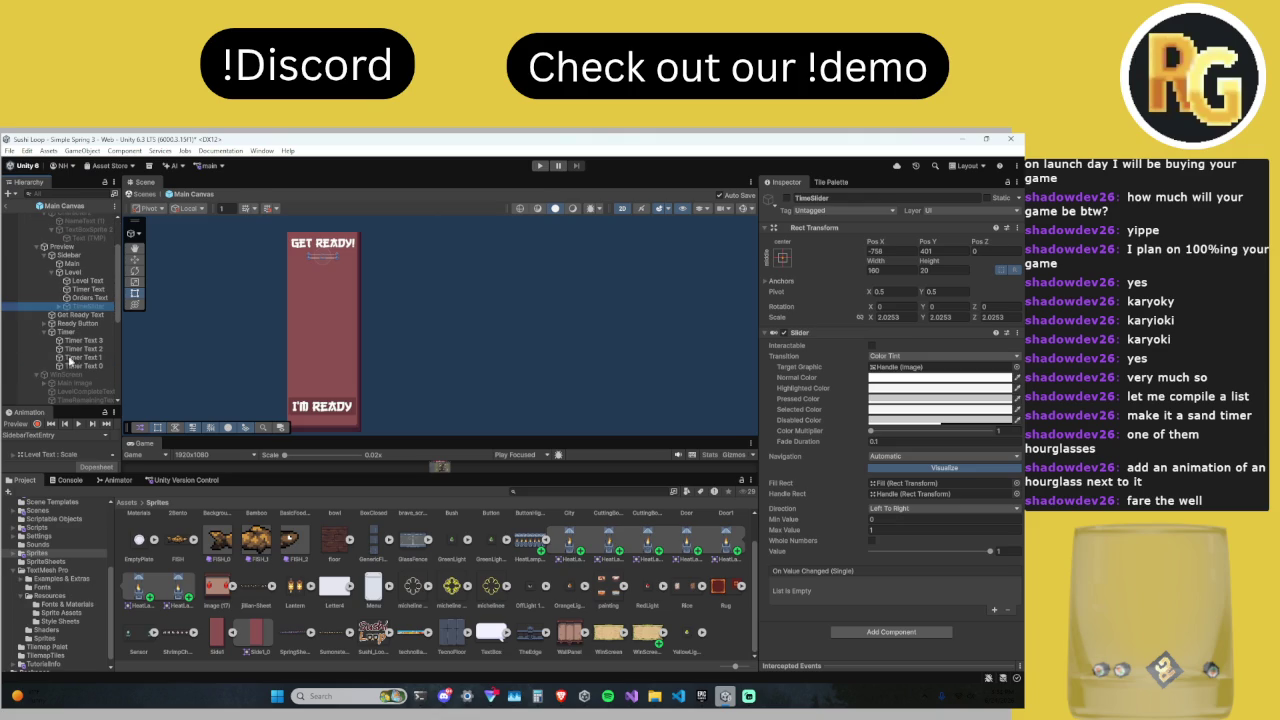
{"action": "left_click", "coordinate": [80, 315]}
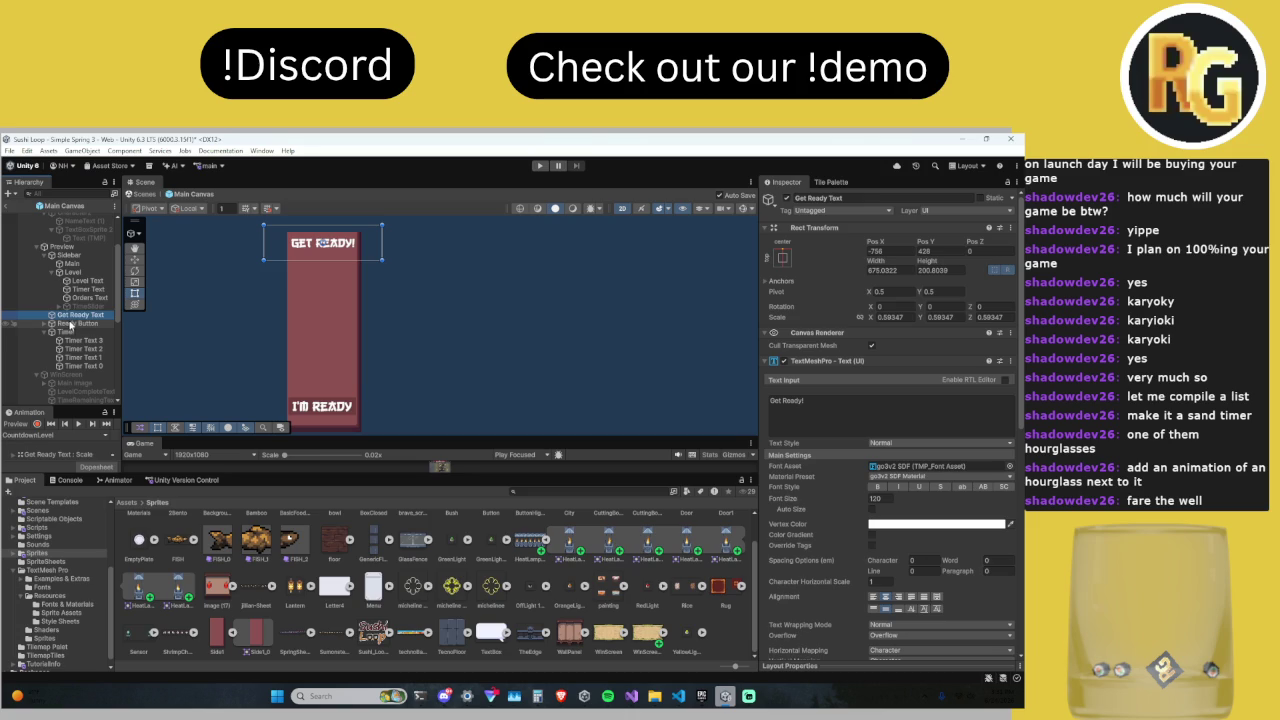
{"action": "left_click", "coordinate": [95, 290]}
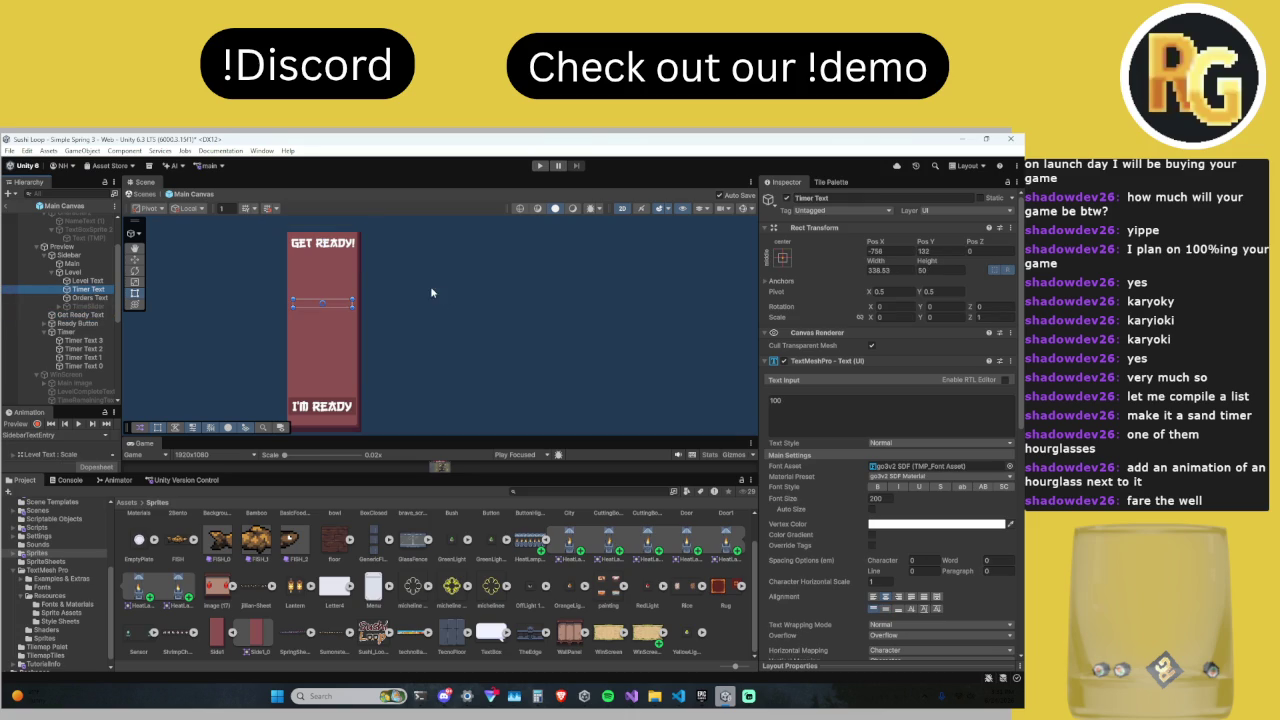
{"action": "left_click_drag", "start_coordinate": [870, 320], "coordinate": [930, 319]}
{"action": "key", "text": "ctrl+z"}
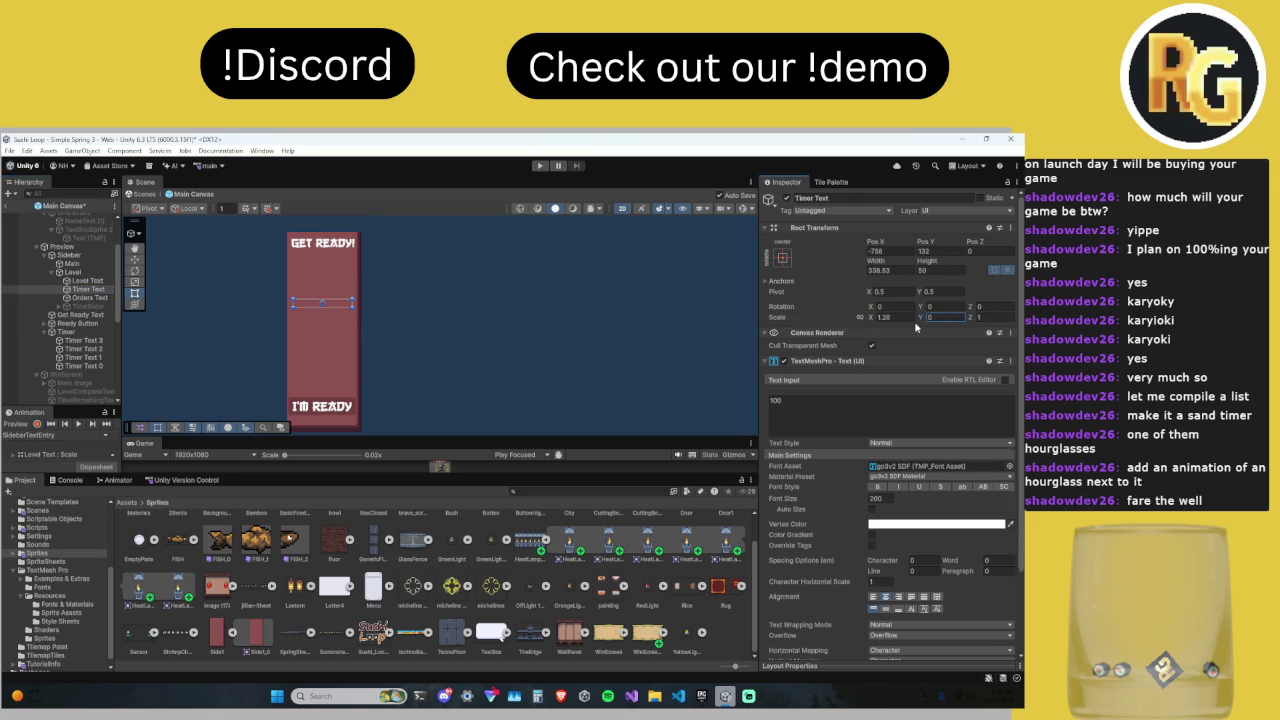
{"action": "left_click", "coordinate": [880, 317]}
{"action": "type", "text": "1"}
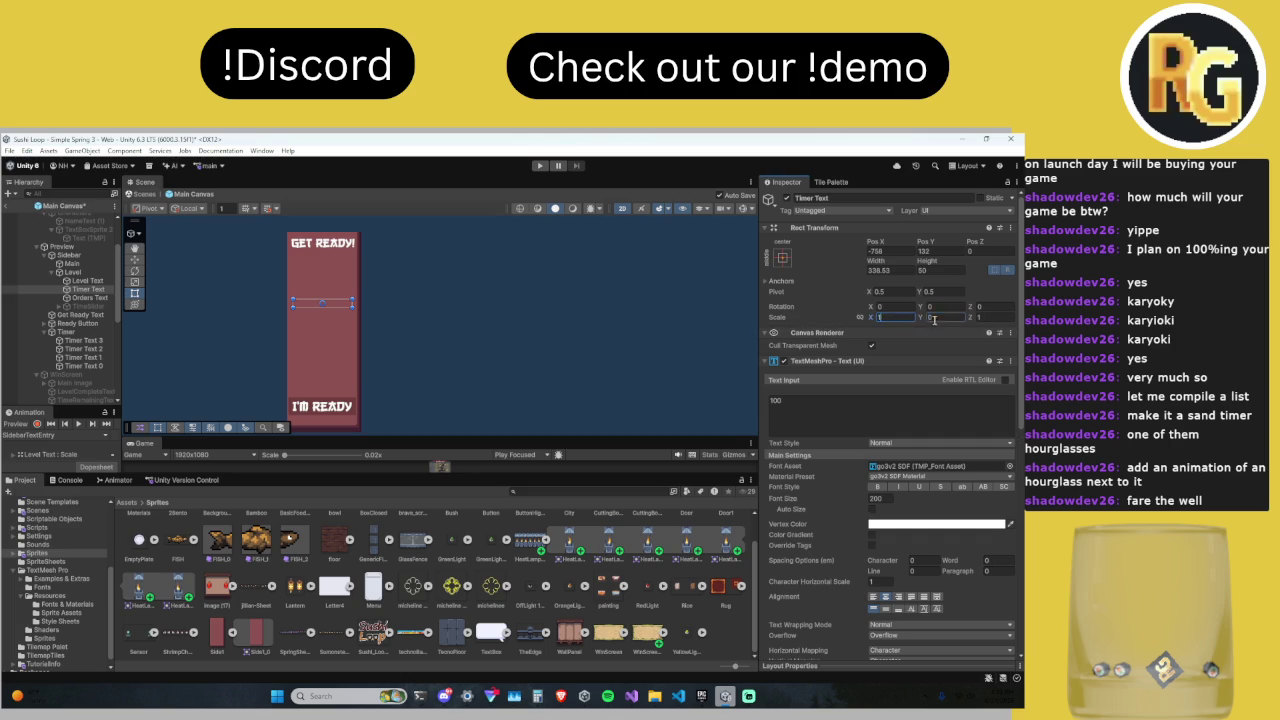
{"action": "left_click", "coordinate": [932, 317]}
{"action": "type", "text": "1"}
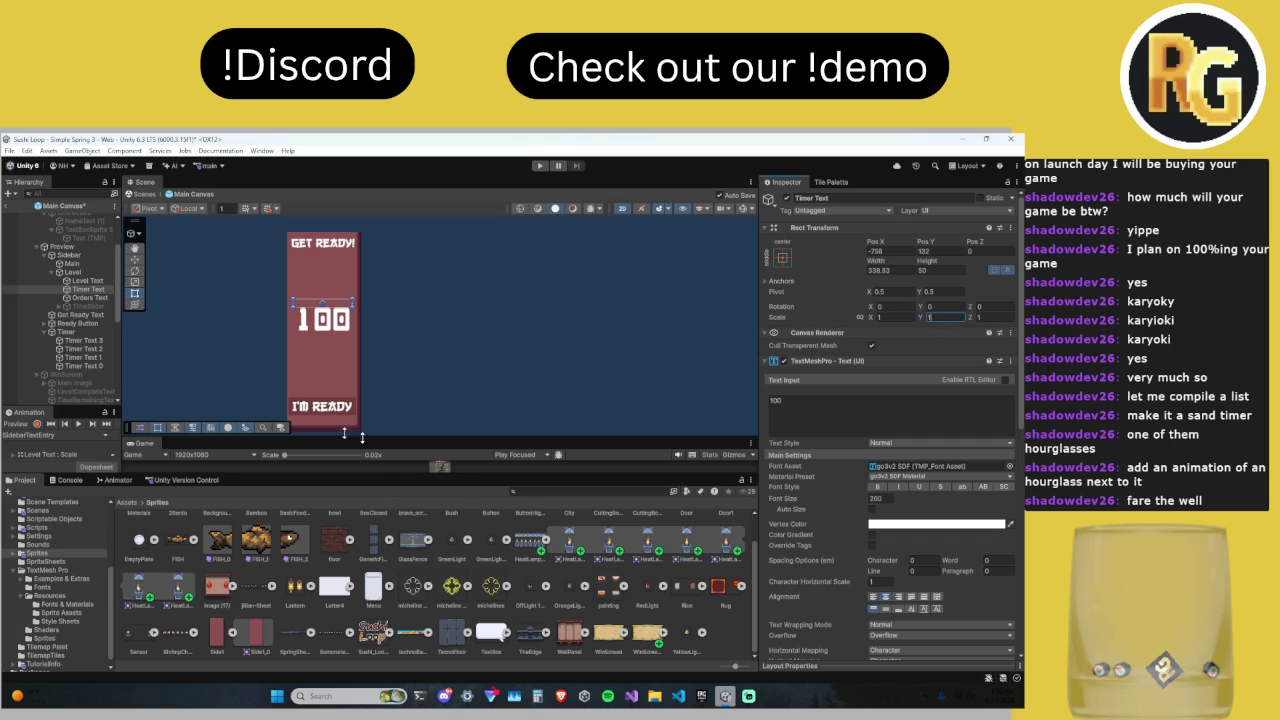
{"action": "right_click", "coordinate": [92, 289]}
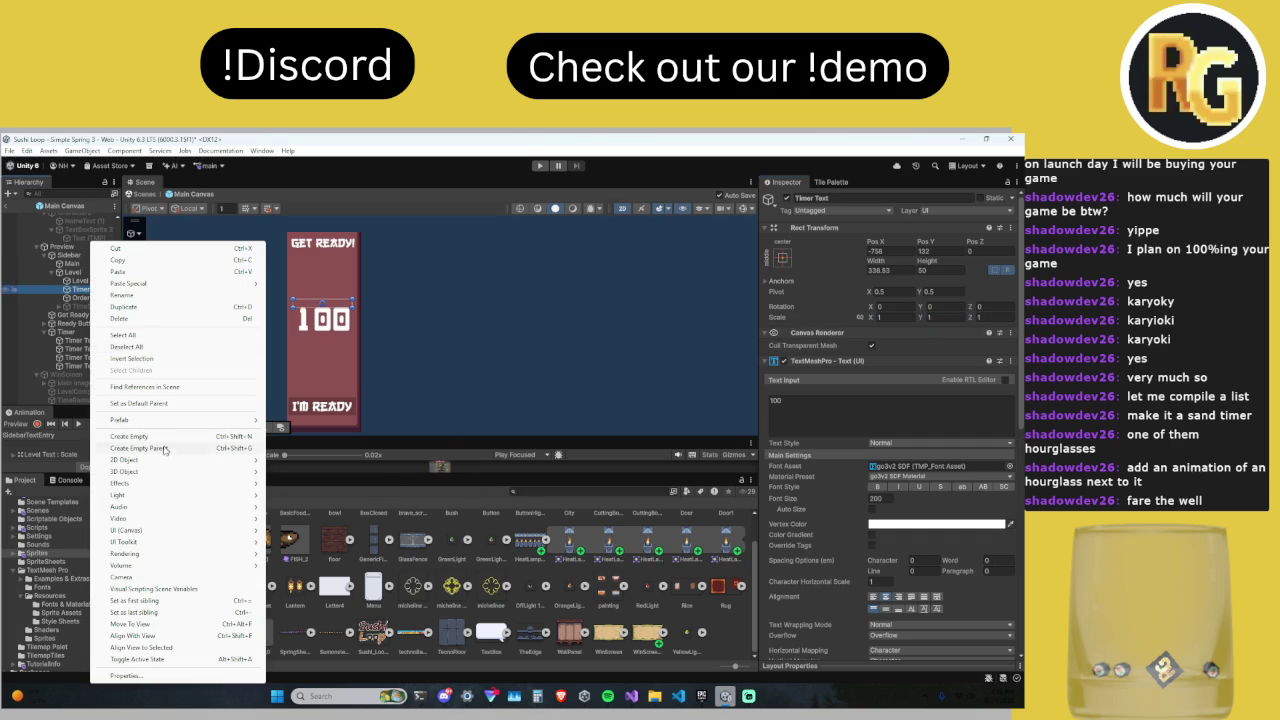
Step: Add a UI Image under Timer Text left of the 100 timer with the StopWatch sprite
{"action": "mouse_move", "coordinate": [157, 530]}
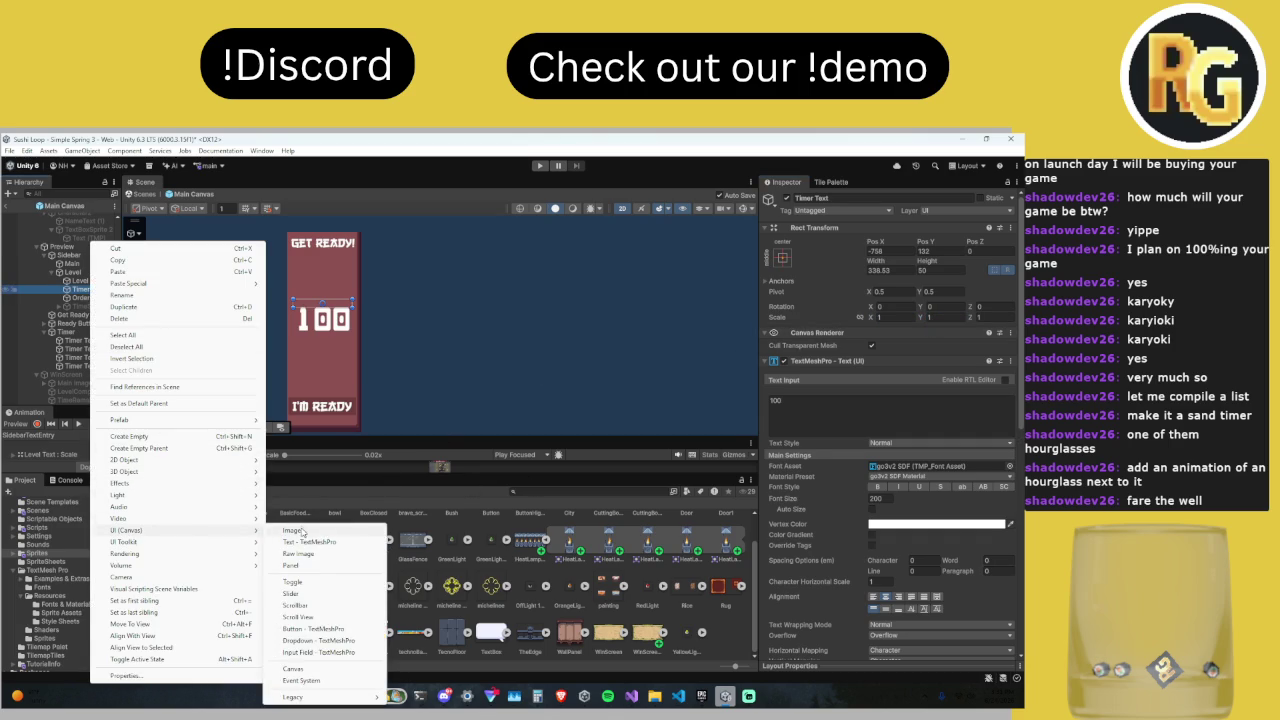
{"action": "left_click", "coordinate": [302, 531]}
{"action": "scroll", "coordinate": [306, 305], "scroll_direction": "up", "scroll_amount": 1}
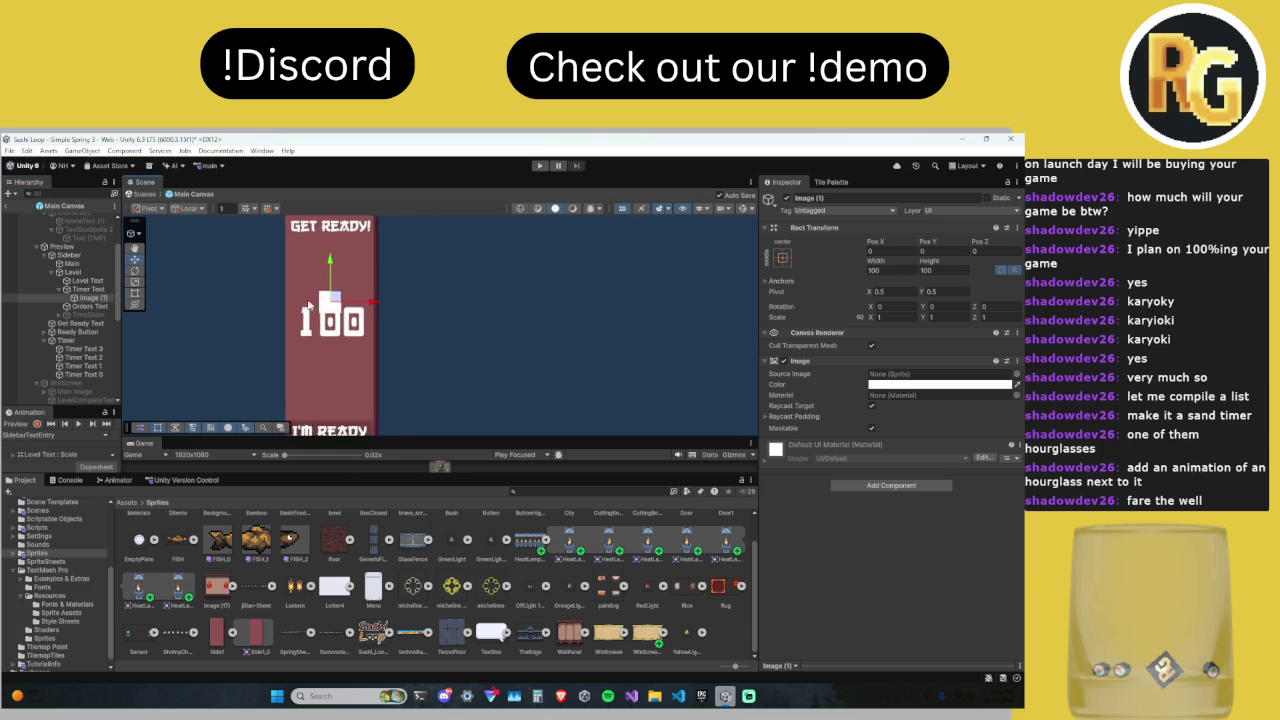
{"action": "scroll", "coordinate": [306, 305], "scroll_direction": "up", "scroll_amount": 1}
{"action": "left_click_drag", "start_coordinate": [334, 286], "coordinate": [293, 328]}
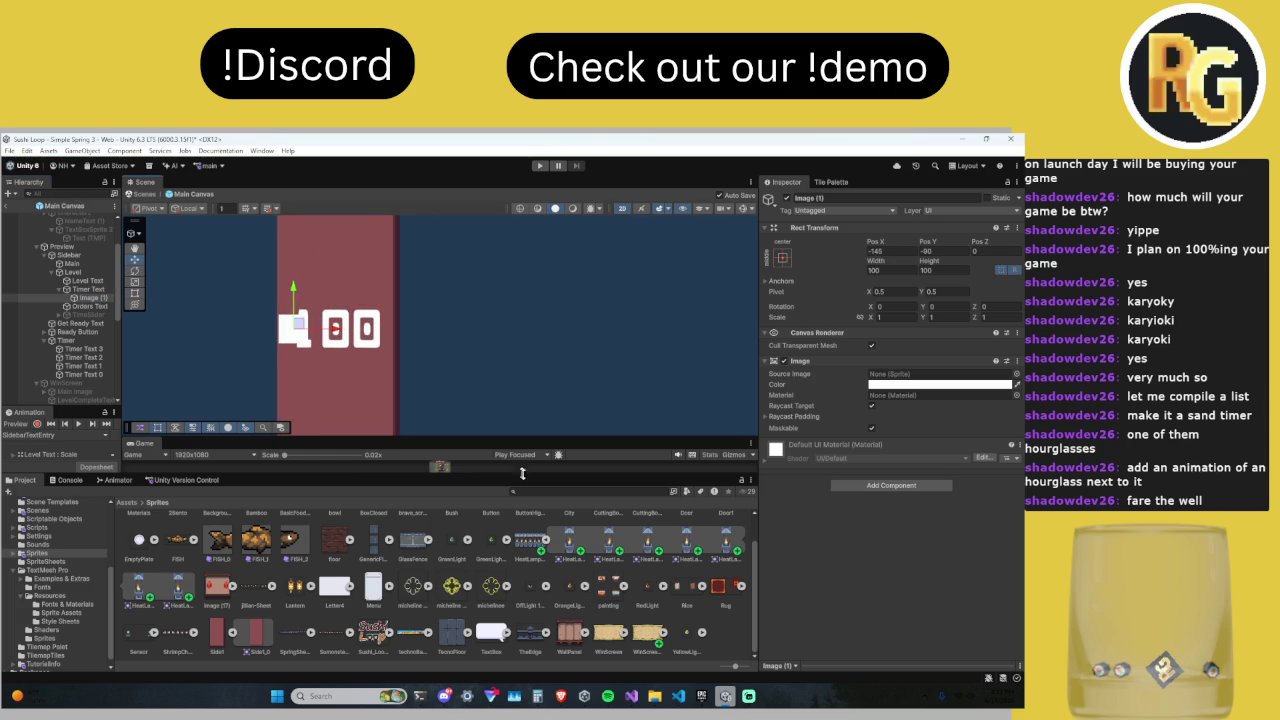
{"action": "left_click", "coordinate": [1016, 373]}
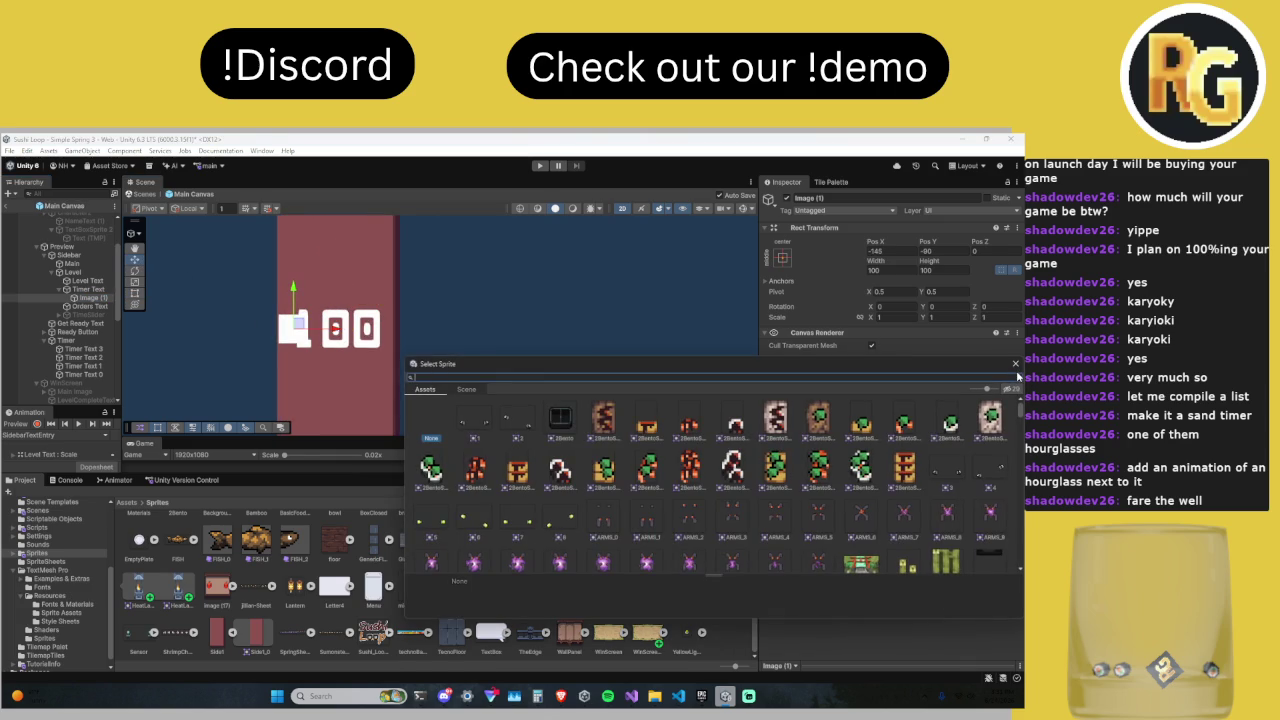
{"action": "type", "text": "beltwat"}
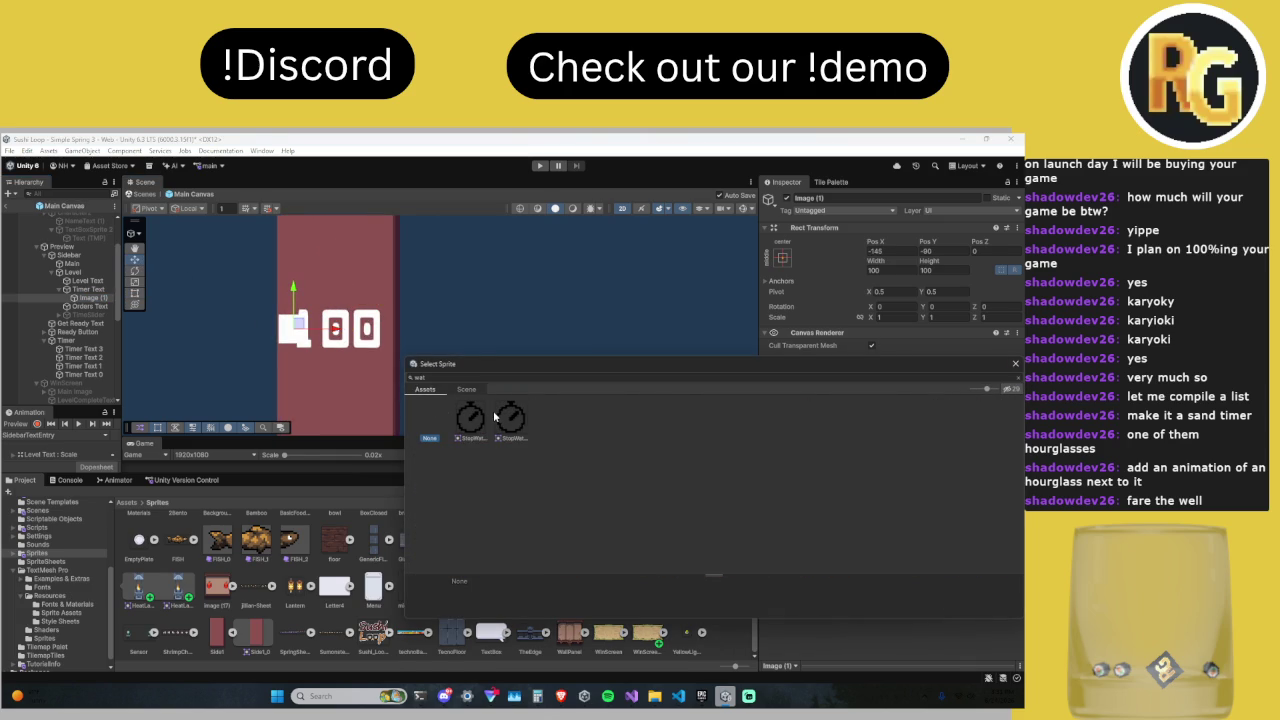
{"action": "left_click", "coordinate": [482, 418]}
{"action": "left_click", "coordinate": [511, 418]}
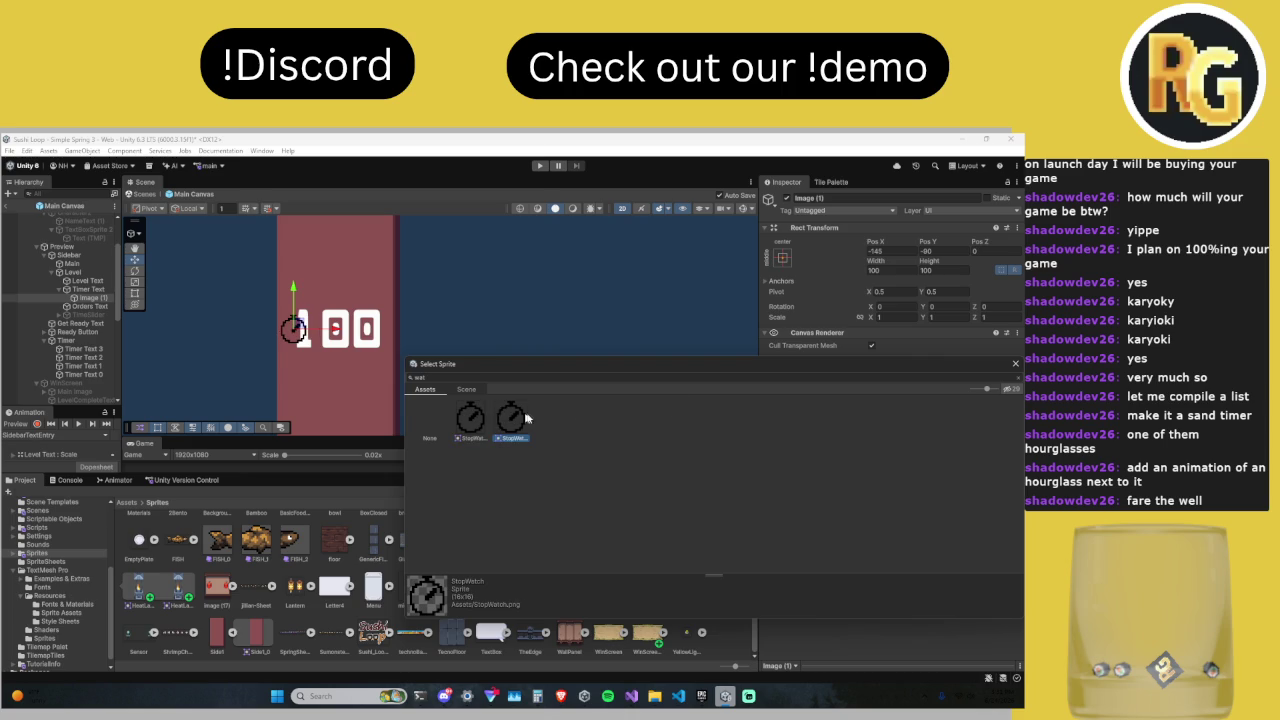
{"action": "left_click", "coordinate": [1016, 360]}
Step: Shrink the stopwatch icon and nudge it into place beside the timer digits
{"action": "scroll", "coordinate": [345, 340], "scroll_direction": "up", "scroll_amount": 5}
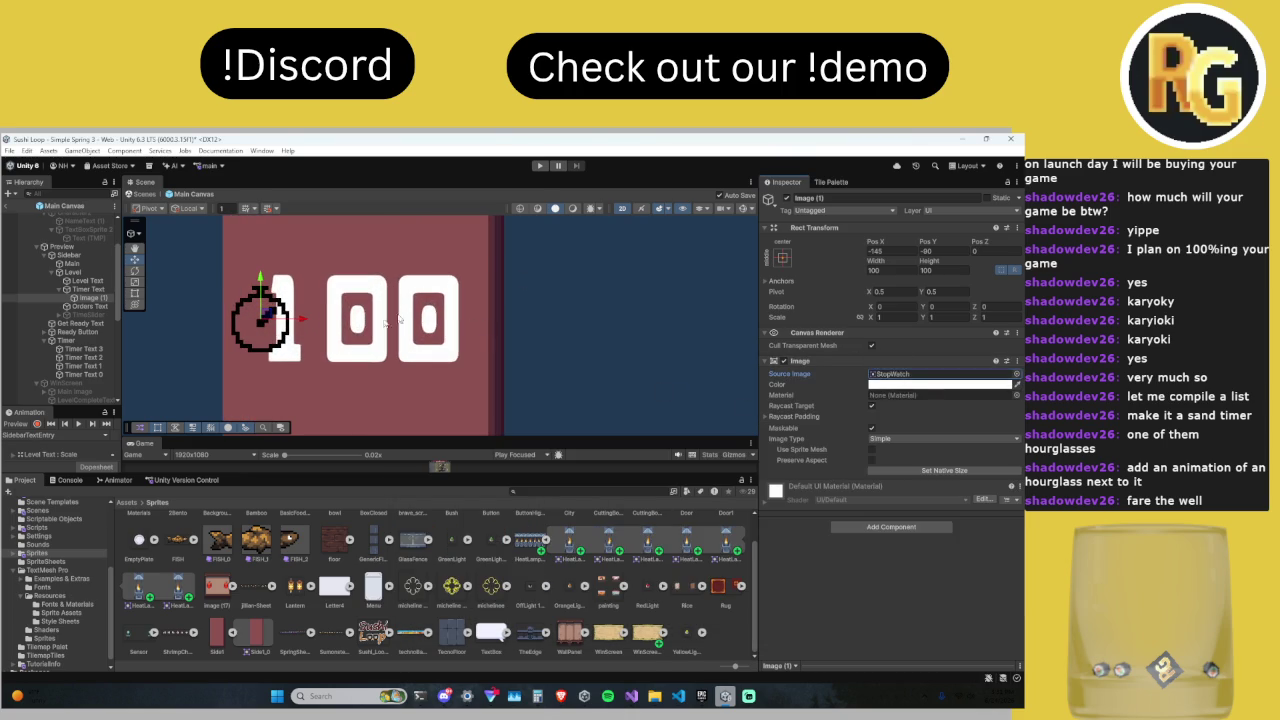
{"action": "scroll", "coordinate": [255, 322], "scroll_direction": "down", "scroll_amount": 3}
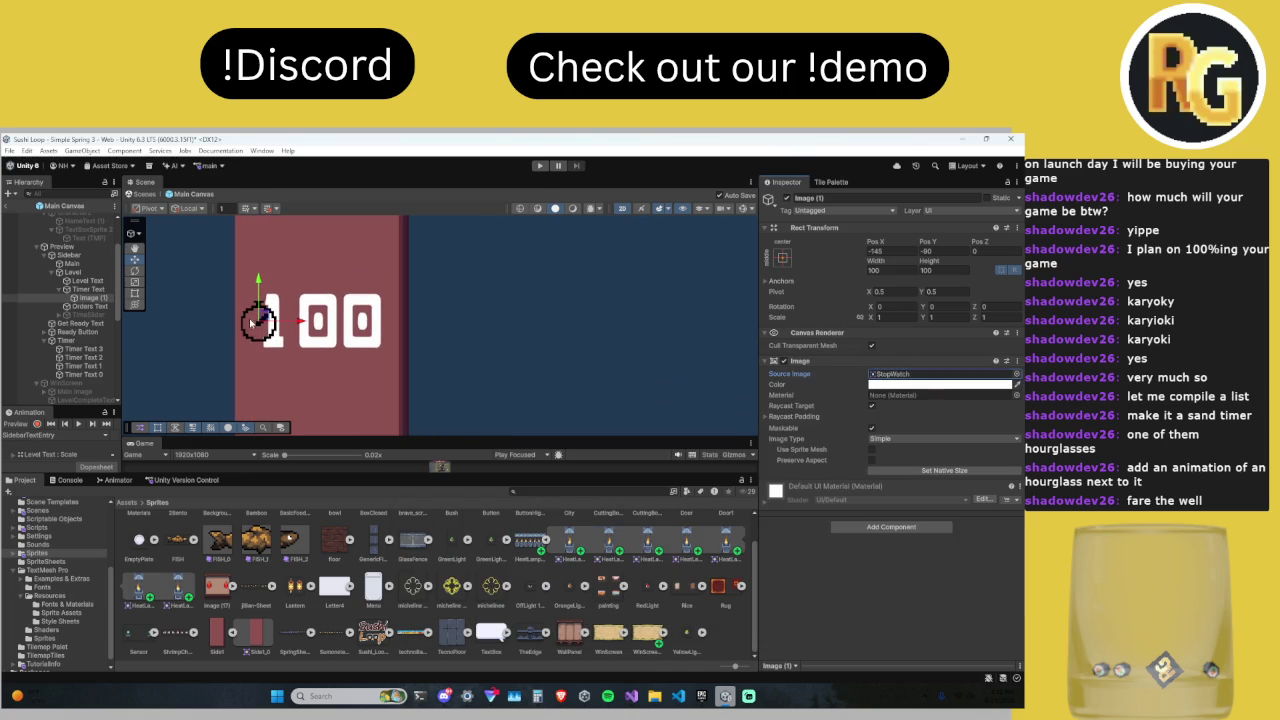
{"action": "left_click", "coordinate": [134, 281]}
{"action": "mouse_move", "coordinate": [258, 320]}
{"action": "left_mouse_down"}
{"action": "mouse_move", "coordinate": [249, 333]}
{"action": "mouse_move", "coordinate": [260, 318]}
{"action": "left_mouse_up"}
{"action": "left_click", "coordinate": [134, 259]}
{"action": "mouse_move", "coordinate": [260, 437]}
{"action": "left_mouse_down"}
{"action": "mouse_move", "coordinate": [260, 390]}
{"action": "mouse_move", "coordinate": [260, 405]}
{"action": "left_mouse_up"}
{"action": "scroll", "coordinate": [300, 300], "scroll_direction": "up", "scroll_amount": 2}
{"action": "left_click", "coordinate": [88, 289]}
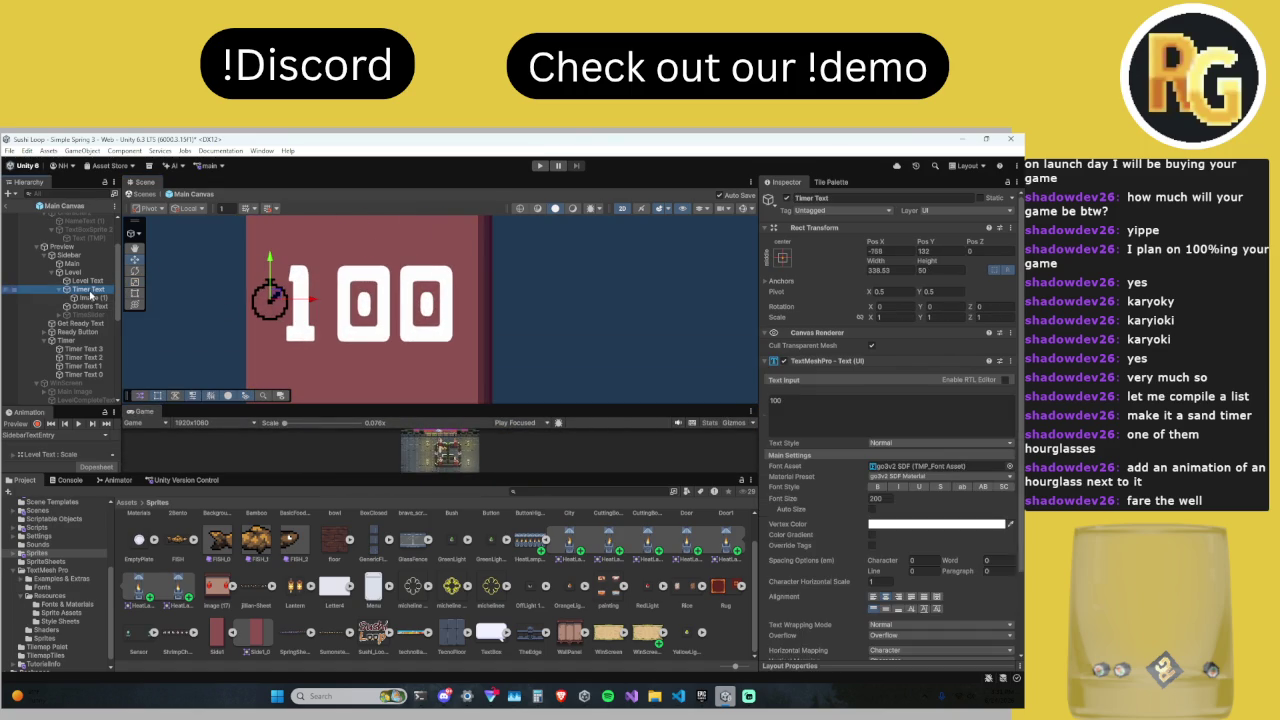
{"action": "left_click", "coordinate": [88, 297]}
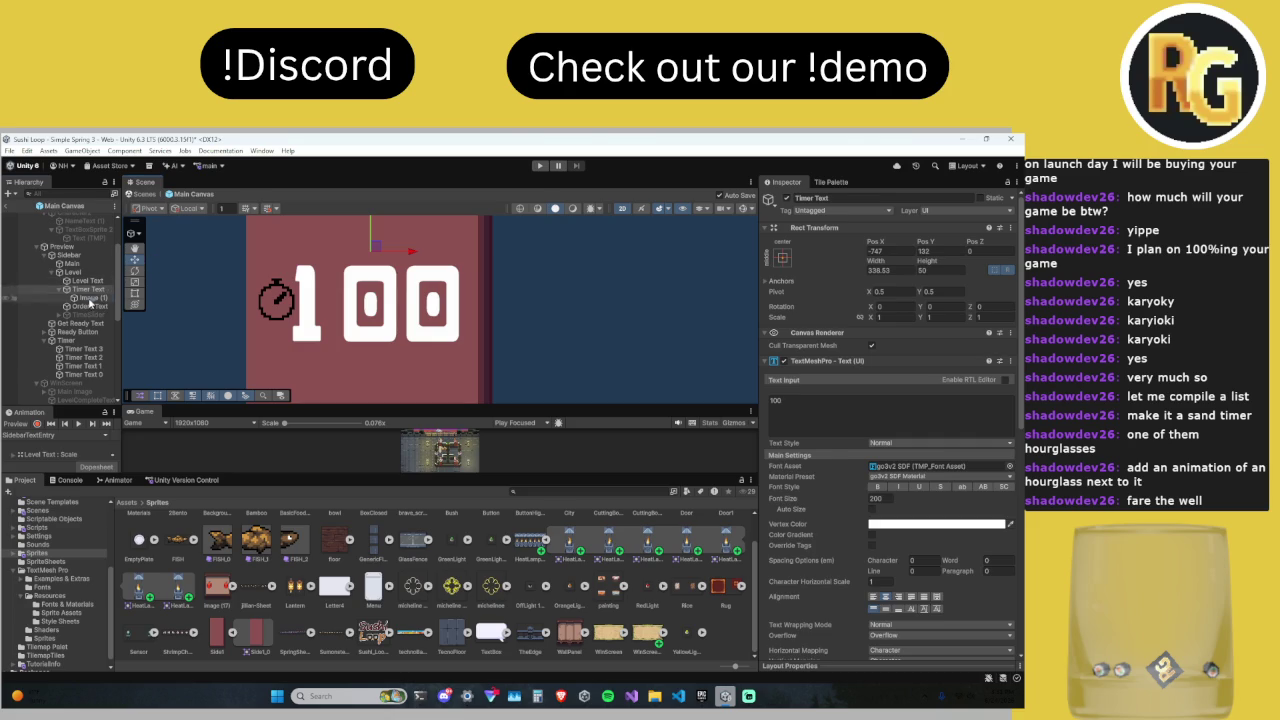
{"action": "left_click_drag", "start_coordinate": [278, 302], "coordinate": [268, 297]}
{"action": "scroll", "coordinate": [374, 297], "scroll_direction": "down", "scroll_amount": 5}
{"action": "left_click_drag", "start_coordinate": [376, 297], "coordinate": [378, 297]}
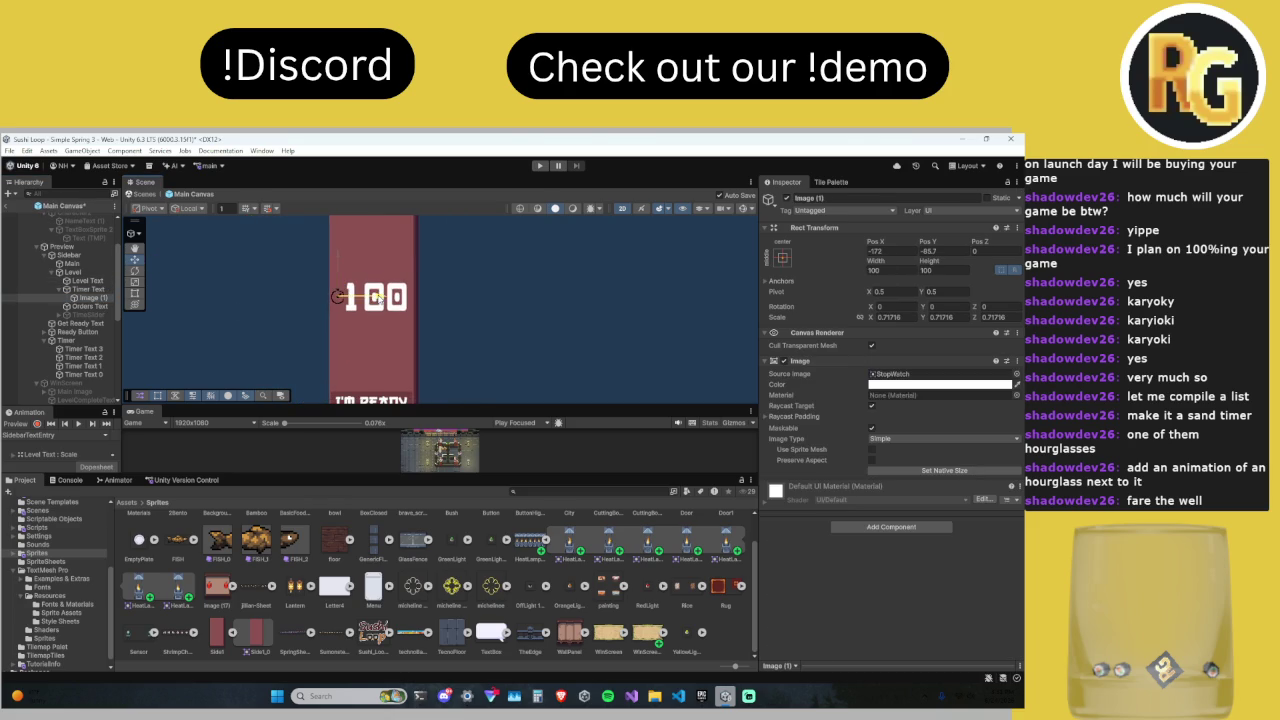
{"action": "scroll", "coordinate": [385, 303], "scroll_direction": "down", "scroll_amount": 3}
{"action": "scroll", "coordinate": [388, 308], "scroll_direction": "up", "scroll_amount": 10}
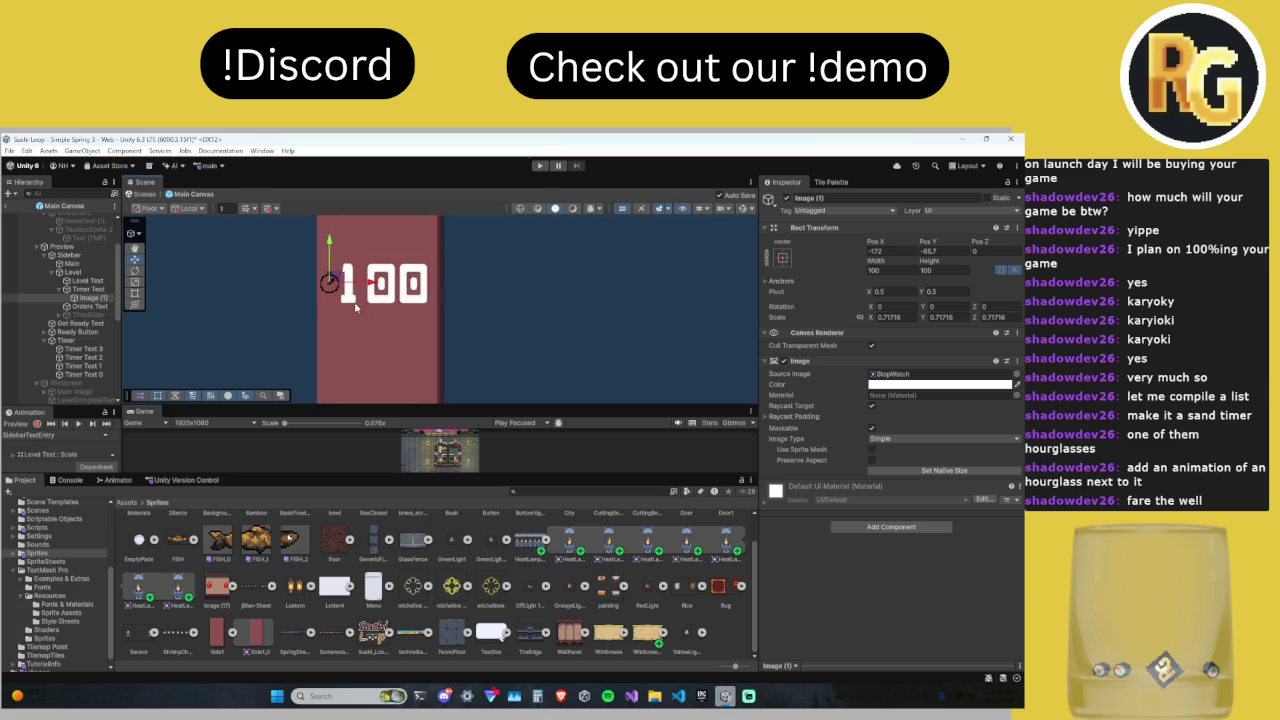
{"action": "left_click_drag", "start_coordinate": [343, 310], "coordinate": [345, 341]}
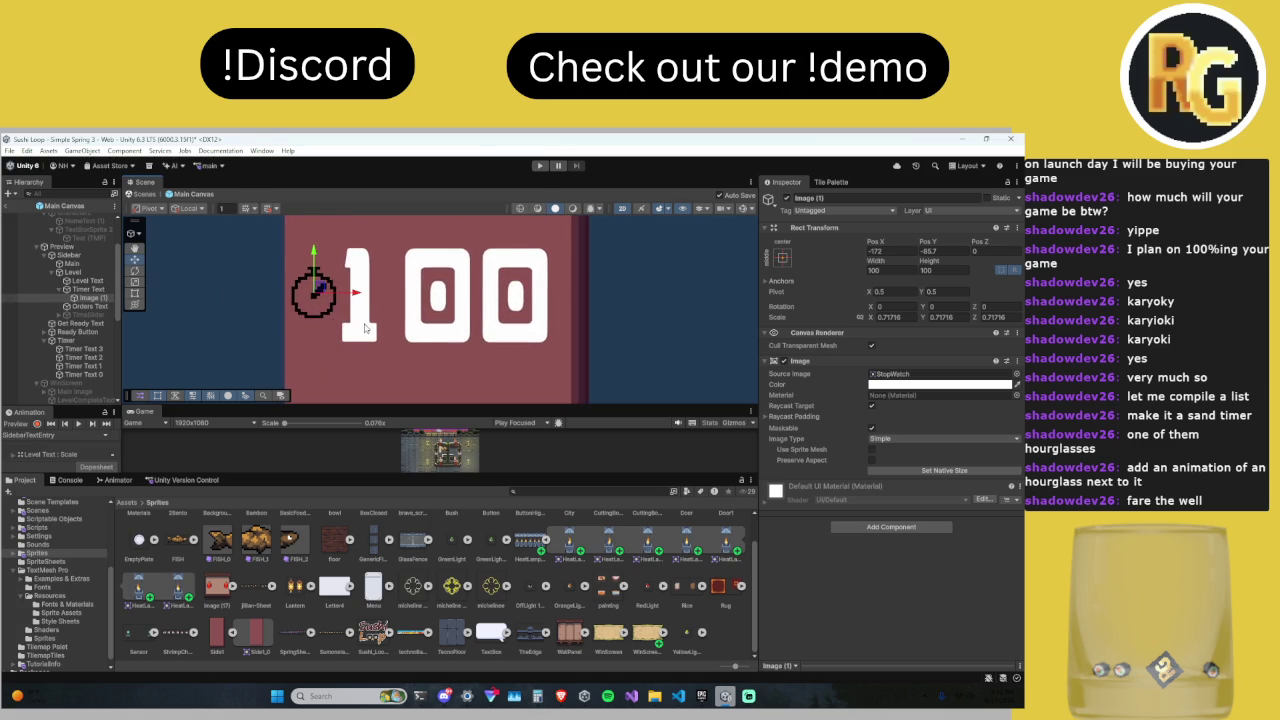
Step: Enlarge the stopwatch to about 1.376 scale and shift it right to Pos X -135
{"action": "left_click", "coordinate": [135, 281]}
{"action": "left_click_drag", "start_coordinate": [314, 296], "coordinate": [390, 297]}
{"action": "left_click", "coordinate": [134, 260]}
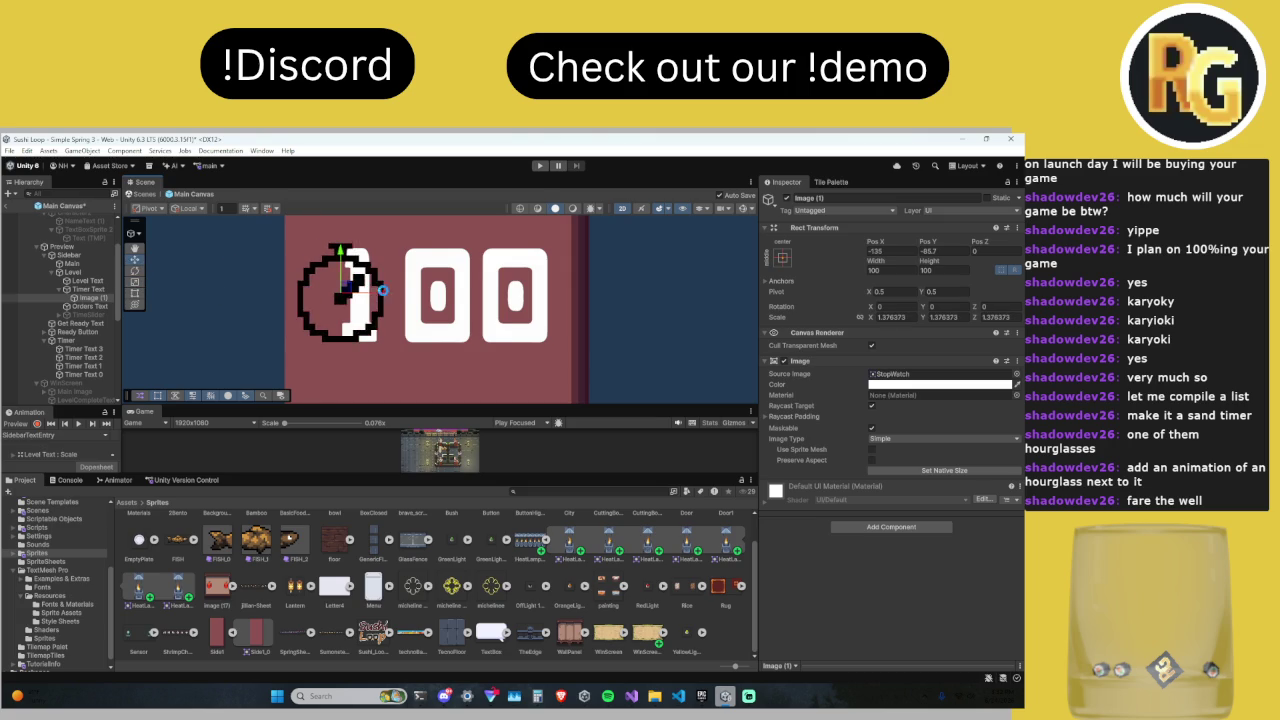
{"action": "scroll", "coordinate": [383, 303], "scroll_direction": "down", "scroll_amount": 6}
{"action": "scroll", "coordinate": [389, 320], "scroll_direction": "down", "scroll_amount": 2}
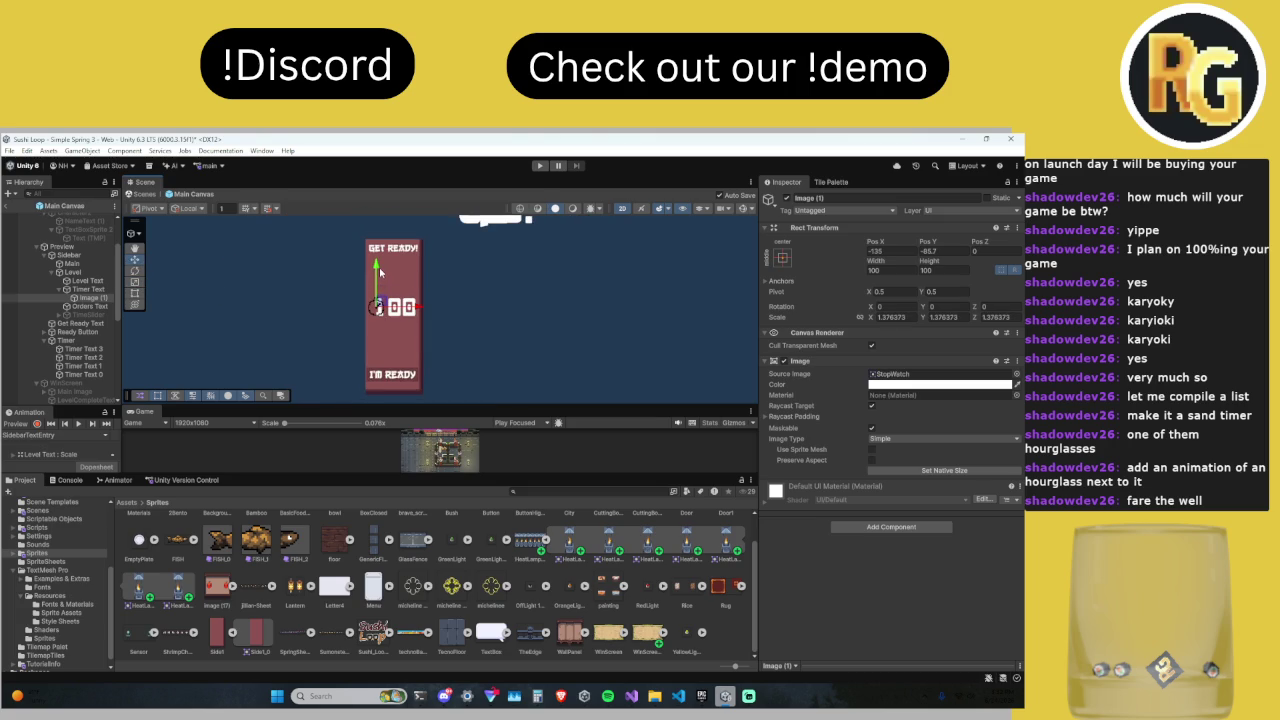
Step: Shrink the Timer Text to about 0.6 scale and save the scene
{"action": "left_click", "coordinate": [388, 305]}
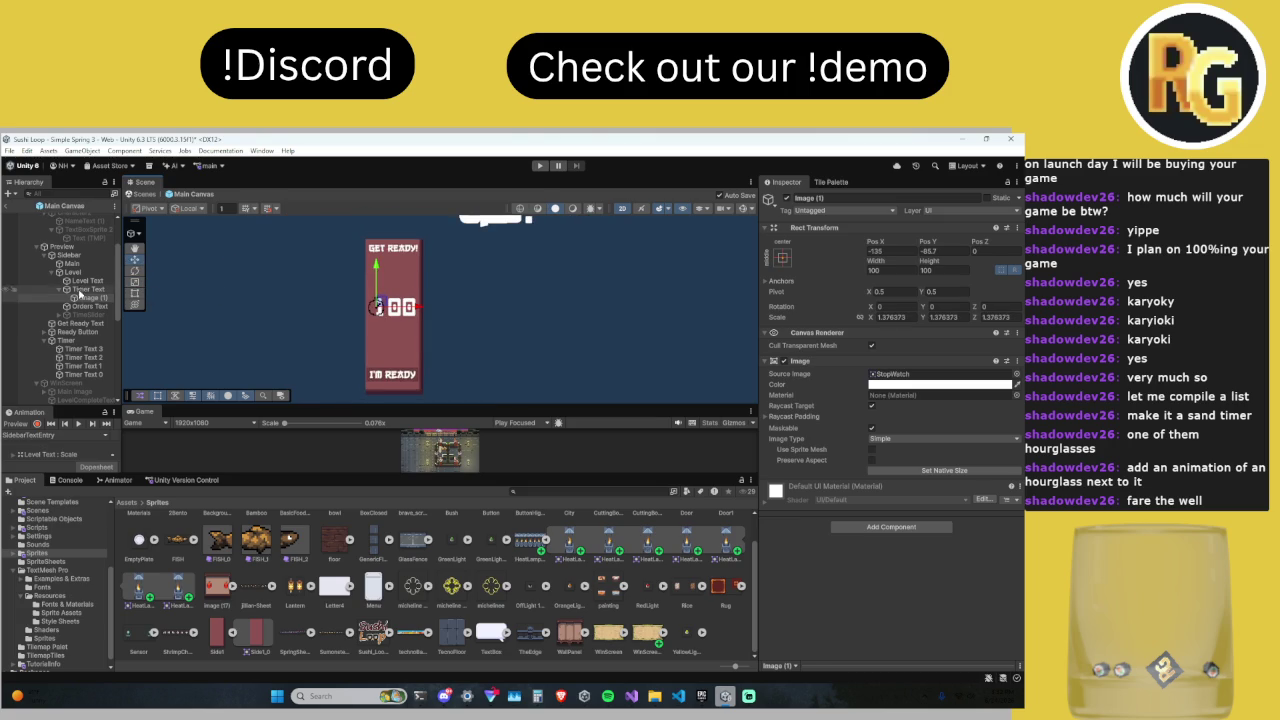
{"action": "left_click", "coordinate": [136, 283]}
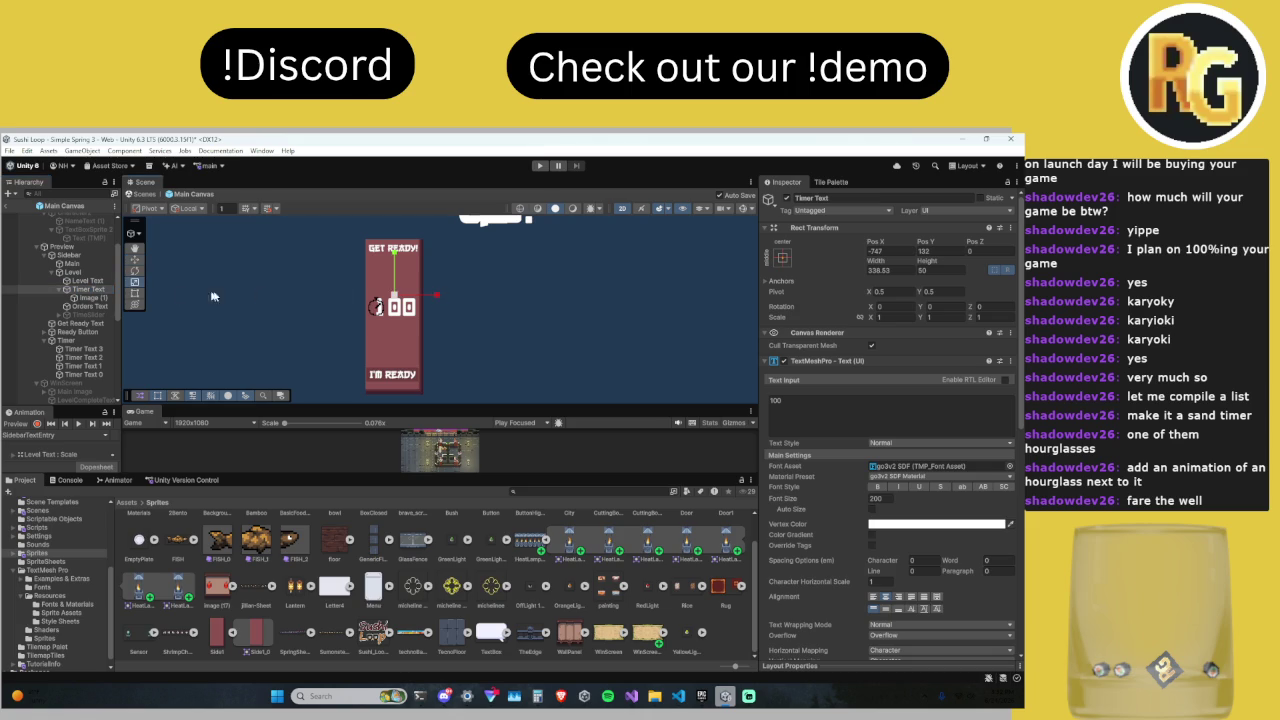
{"action": "mouse_move", "coordinate": [394, 296]}
{"action": "left_mouse_down"}
{"action": "mouse_move", "coordinate": [380, 308]}
{"action": "mouse_move", "coordinate": [437, 298]}
{"action": "left_mouse_up"}
{"action": "left_click", "coordinate": [137, 260]}
{"action": "key", "text": "ctrl+s"}
{"action": "left_click", "coordinate": [134, 281]}
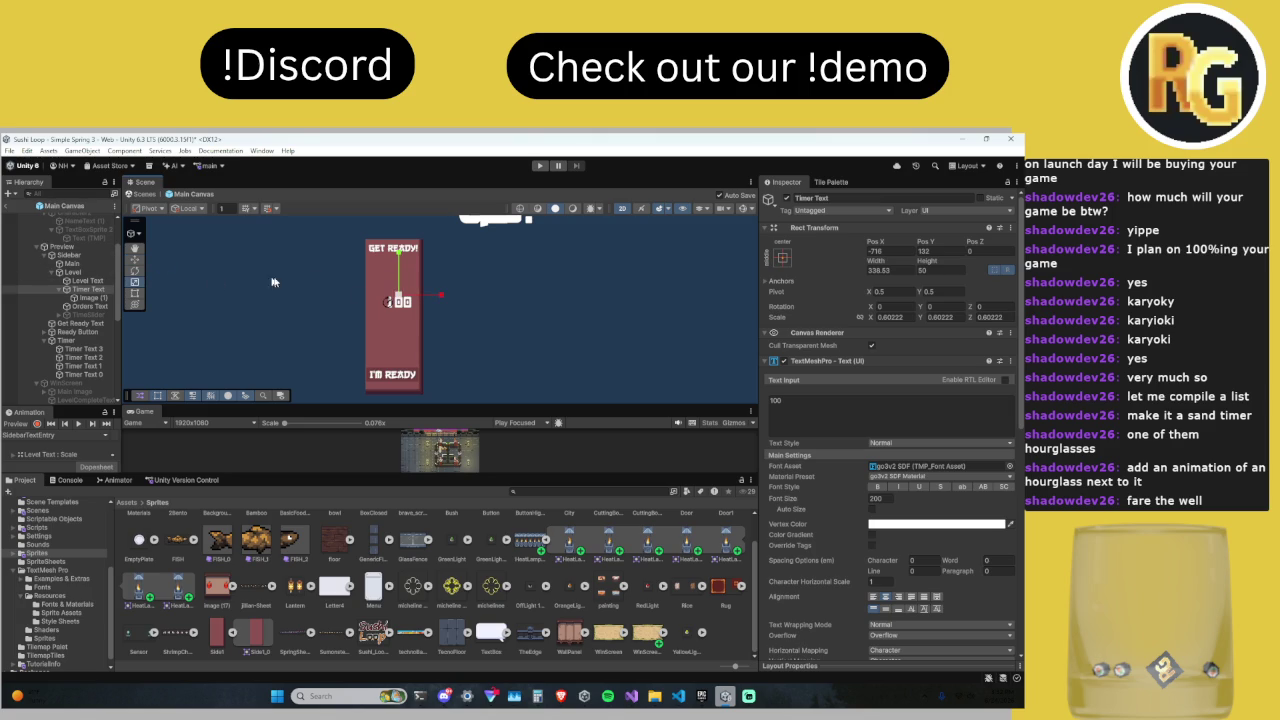
Step: Reset Timer Text scale to 1, set font size 150, and lower it on the canvas
{"action": "double_click", "coordinate": [893, 317]}
{"action": "type", "text": "1"}
{"action": "key", "text": "Tab"}
{"action": "type", "text": "1"}
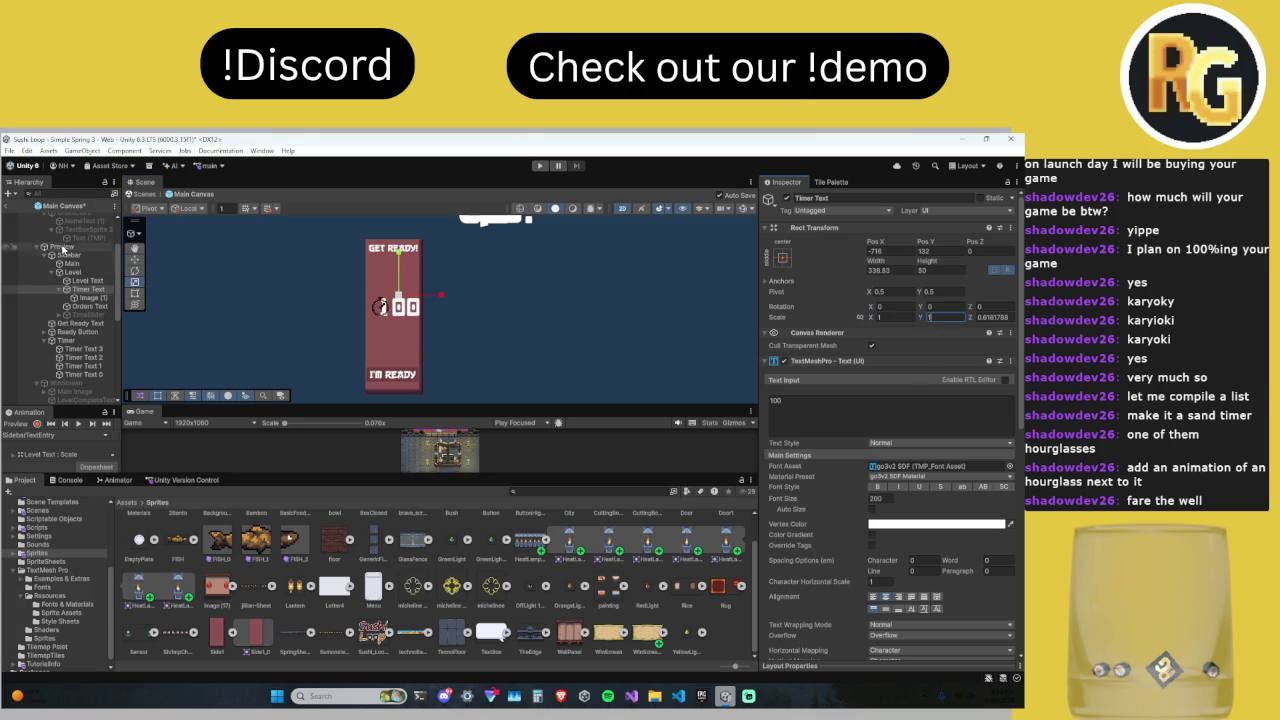
{"action": "double_click", "coordinate": [889, 498]}
{"action": "type", "text": "150"}
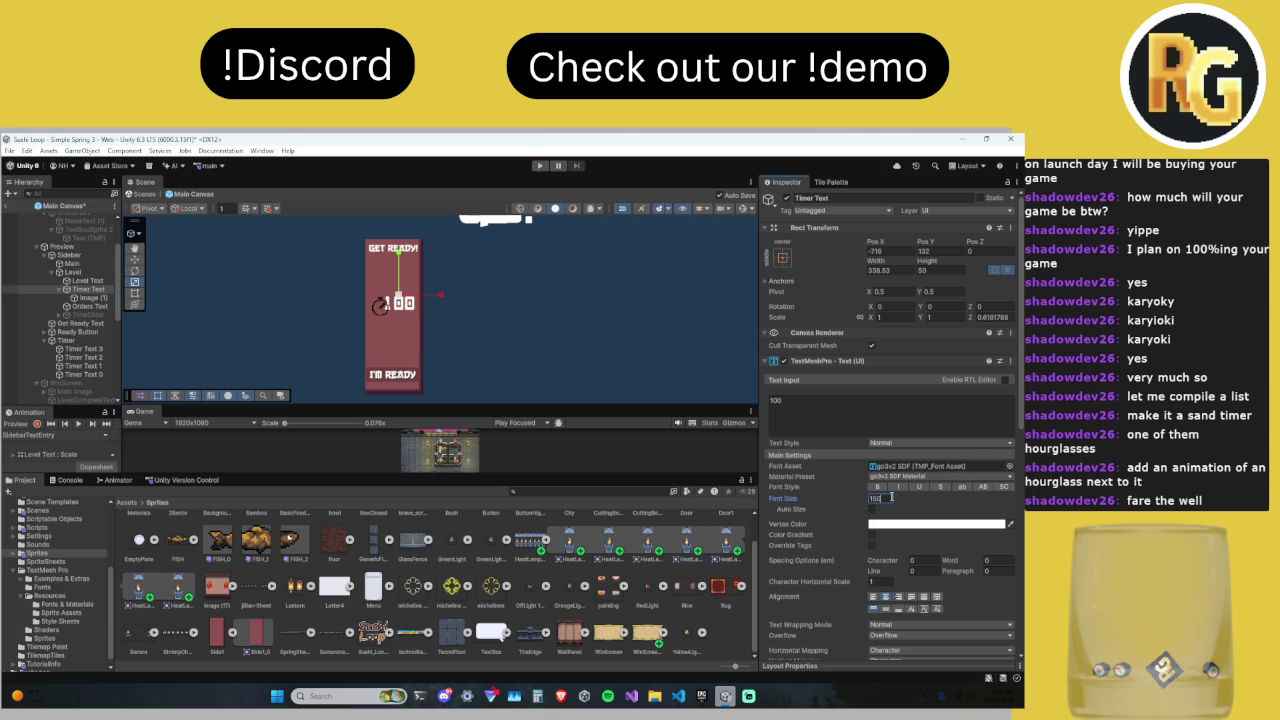
{"action": "type", "text": "w"}
{"action": "left_click_drag", "start_coordinate": [399, 256], "coordinate": [400, 262]}
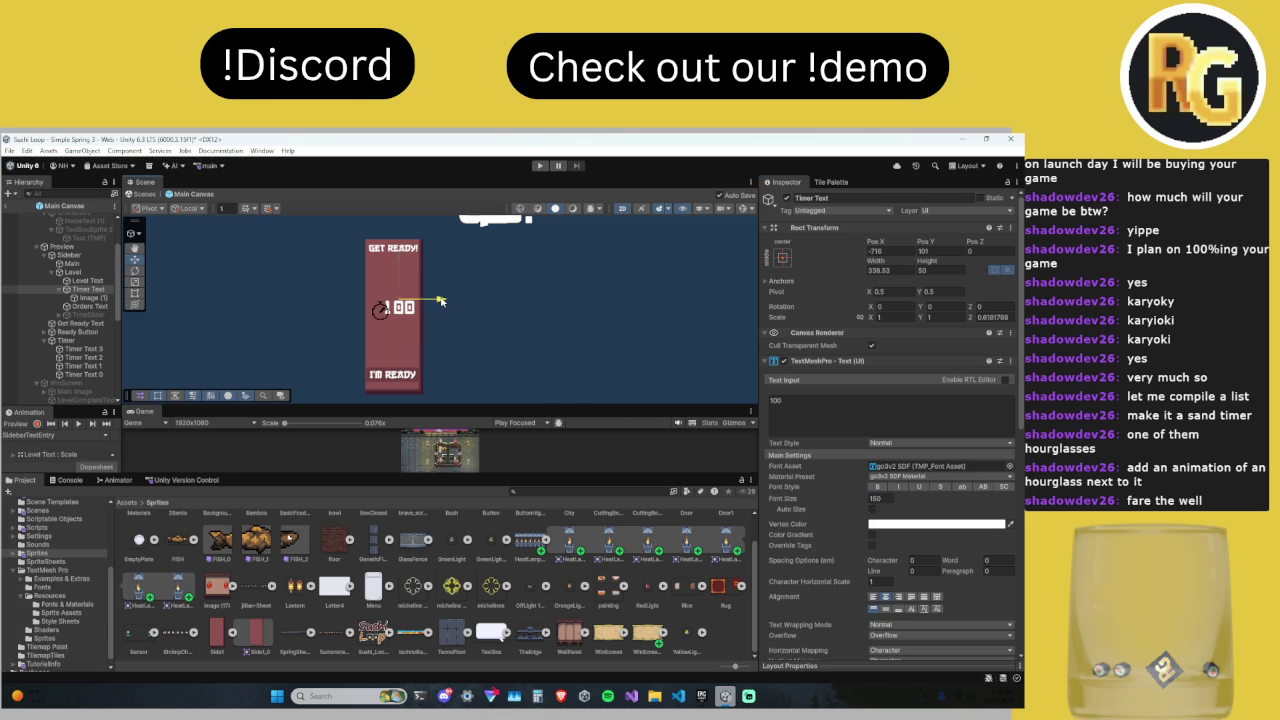
Step: Shrink the stopwatch image and nudge it slightly upward
{"action": "left_click", "coordinate": [87, 298]}
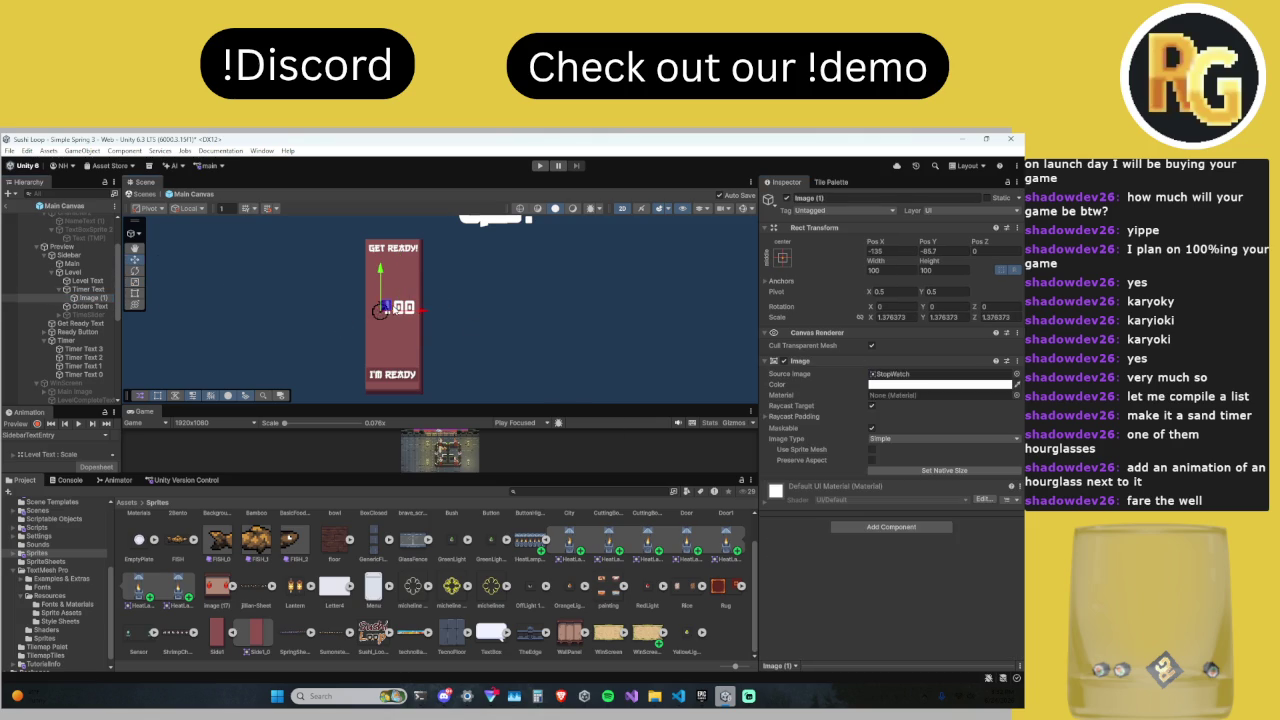
{"action": "left_click", "coordinate": [140, 283]}
{"action": "left_click_drag", "start_coordinate": [375, 308], "coordinate": [373, 314]}
{"action": "scroll", "coordinate": [374, 310], "scroll_direction": "up", "scroll_amount": 5}
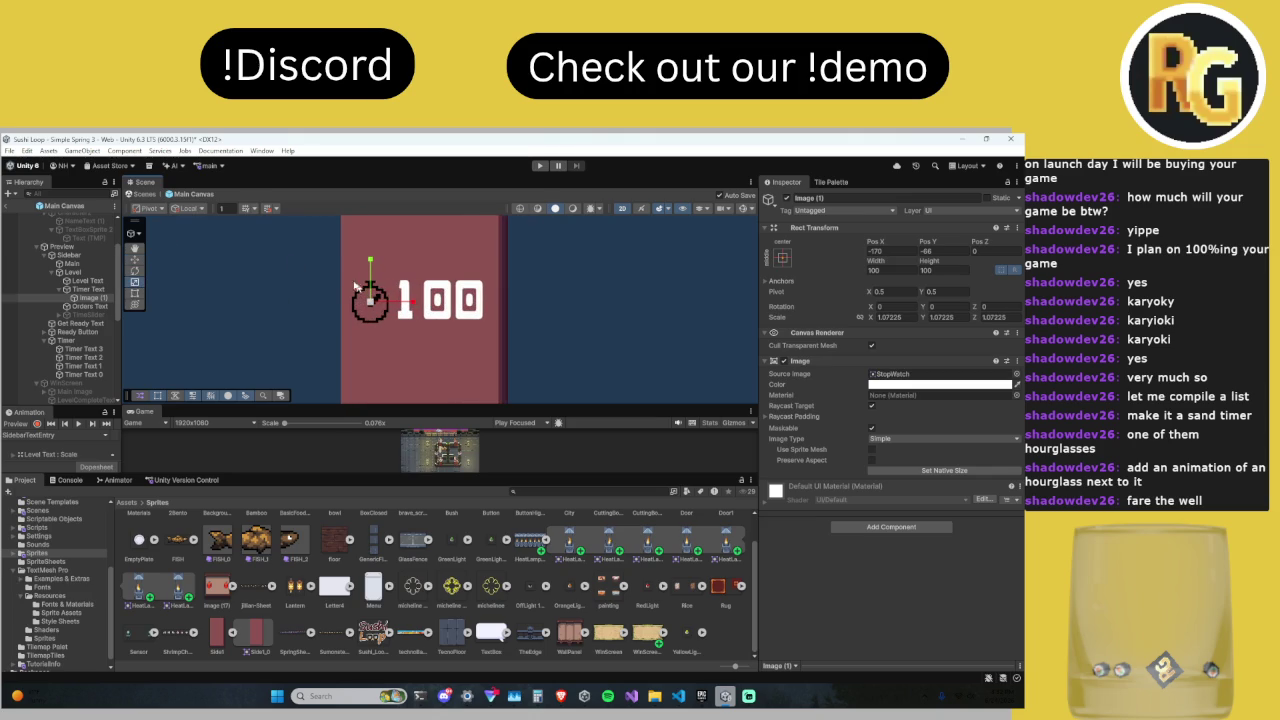
{"action": "left_click", "coordinate": [134, 259]}
{"action": "left_click_drag", "start_coordinate": [371, 300], "coordinate": [371, 292]}
{"action": "scroll", "coordinate": [495, 305], "scroll_direction": "down", "scroll_amount": 4}
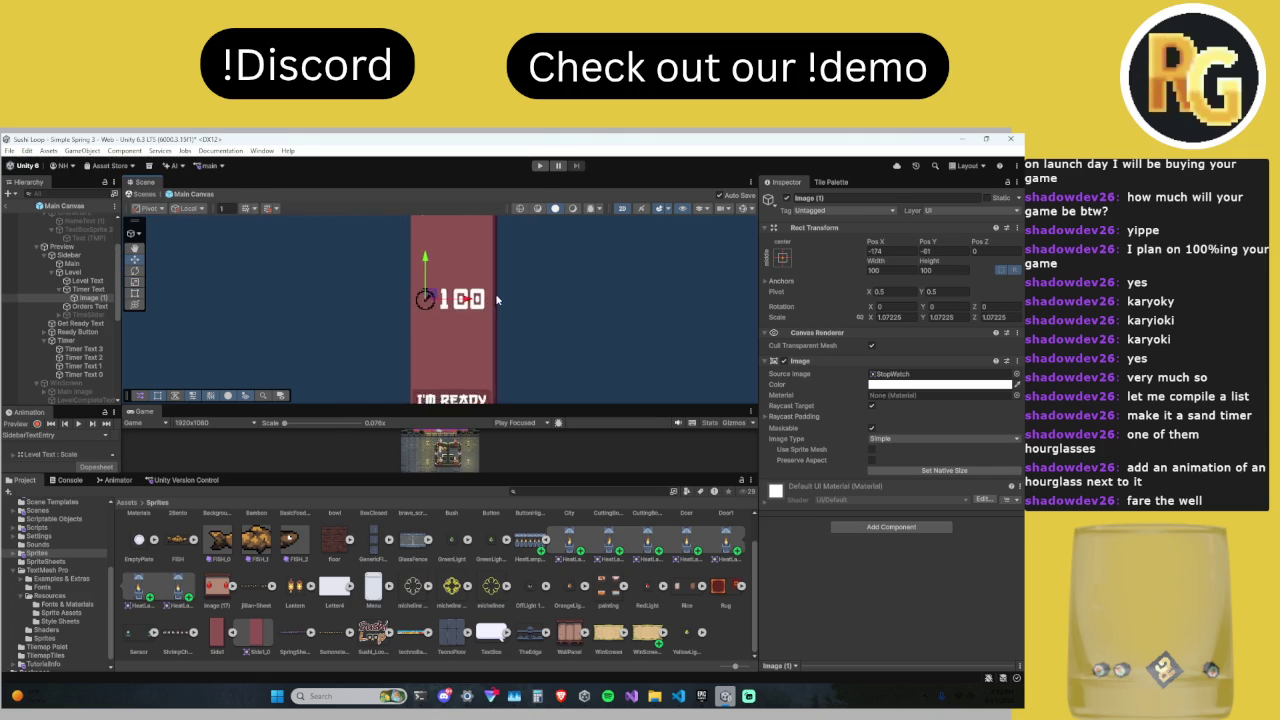
Step: Set the Timer Text's Scale X to 0
{"action": "left_click", "coordinate": [88, 289]}
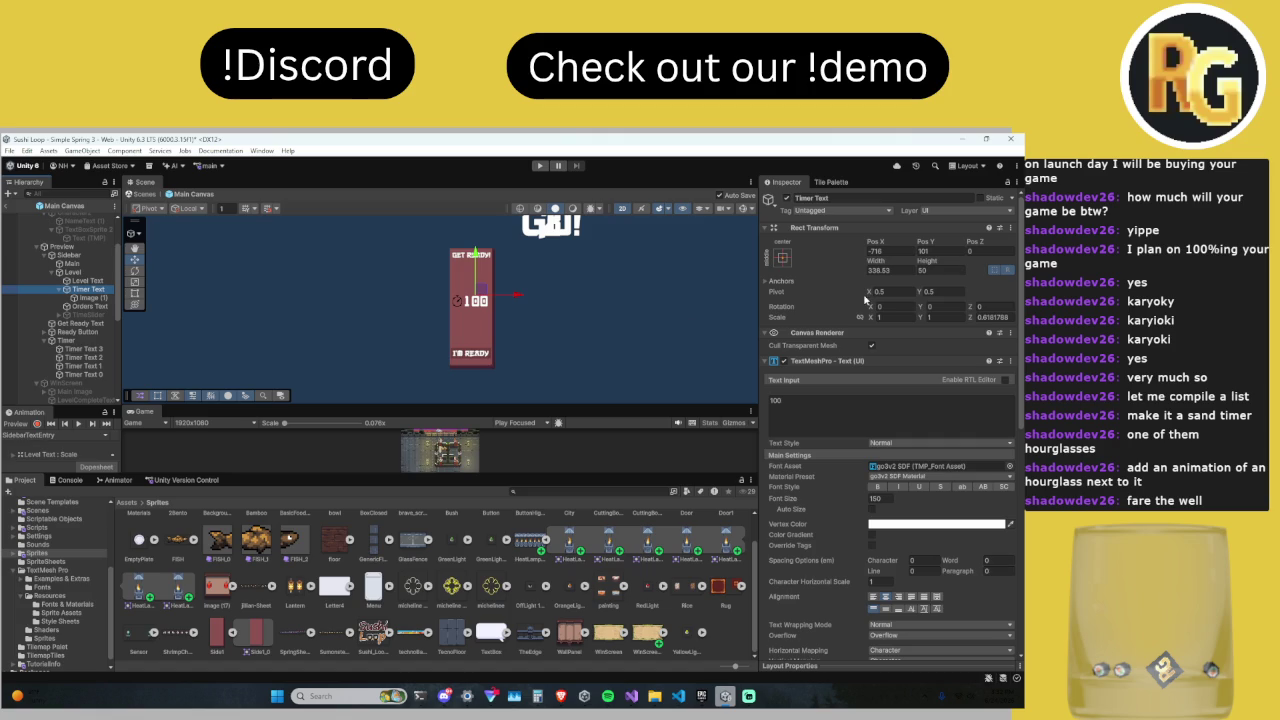
{"action": "left_click", "coordinate": [900, 317]}
{"action": "type", "text": "0"}
{"action": "key", "text": "Tab"}
Step: Zero Timer Text Scale Y, play the level, review Discord's sidebar mockups, then return to Unity
{"action": "type", "text": "0"}
{"action": "left_click", "coordinate": [540, 165]}
{"action": "key", "text": "alt+Tab"}
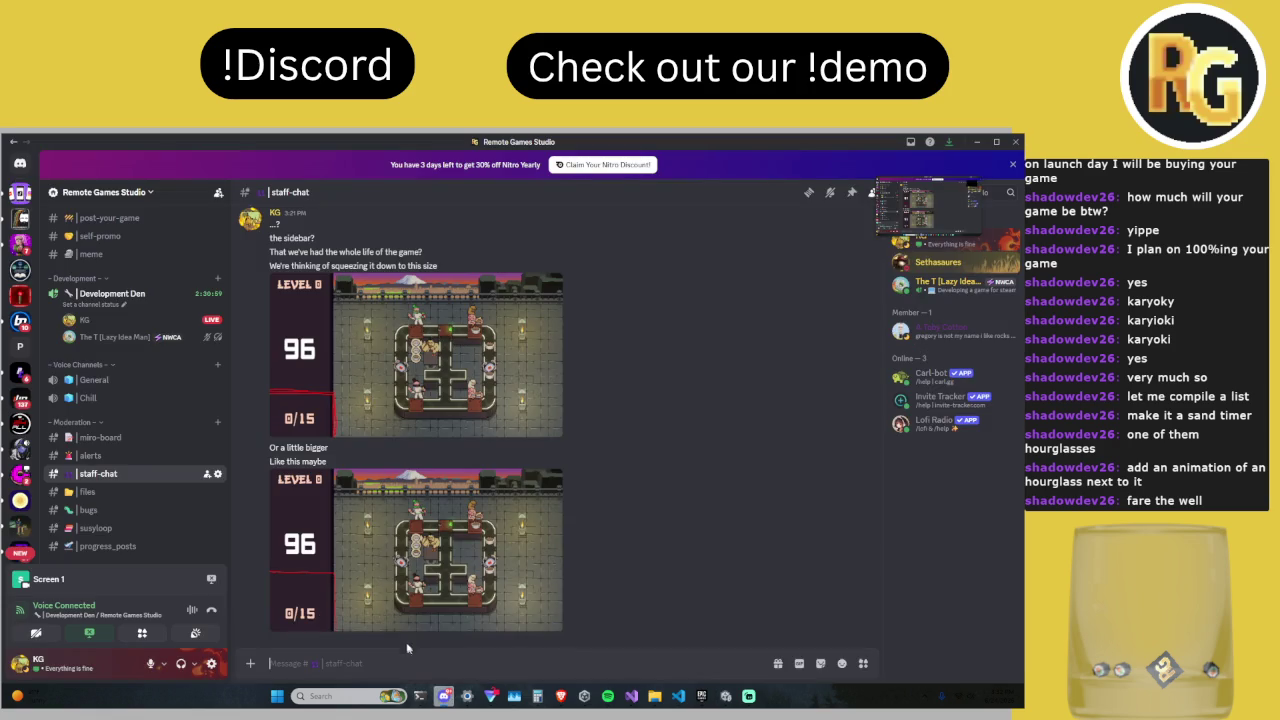
{"action": "scroll", "coordinate": [517, 423], "scroll_direction": "up", "scroll_amount": 2}
{"action": "scroll", "coordinate": [517, 423], "scroll_direction": "down", "scroll_amount": 2}
{"action": "mouse_move", "coordinate": [728, 696]}
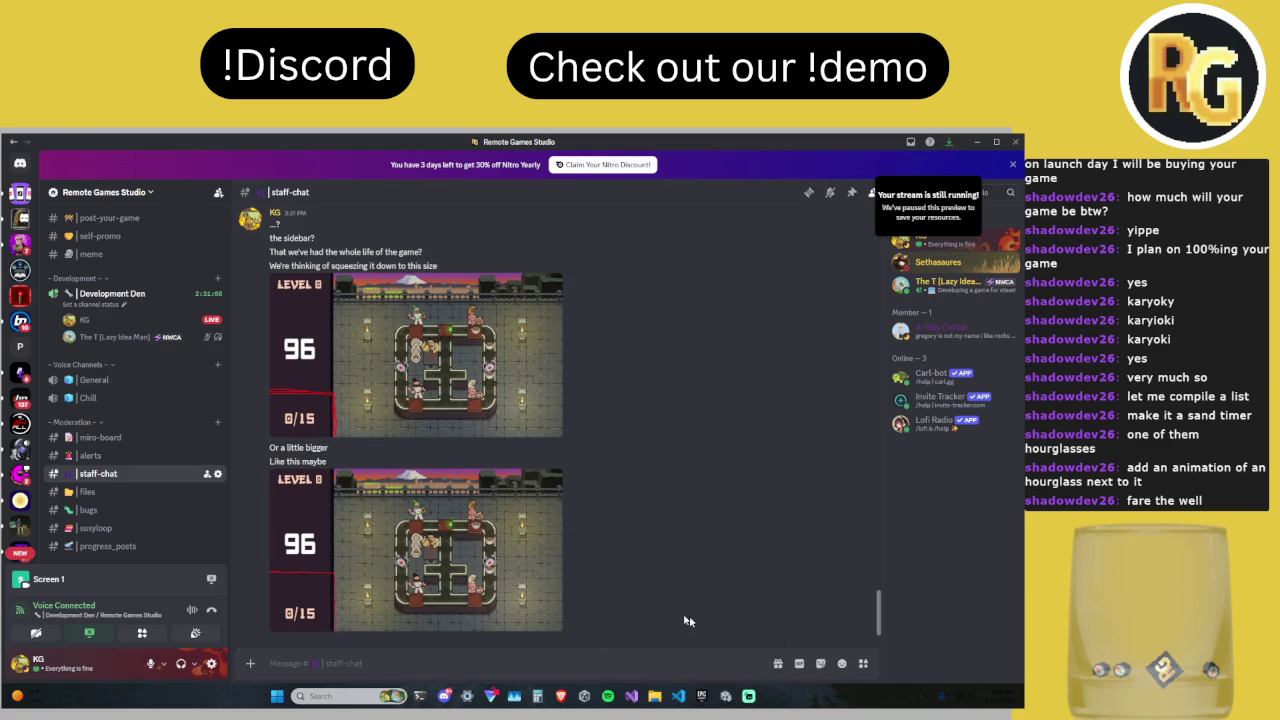
{"action": "left_click", "coordinate": [727, 697]}
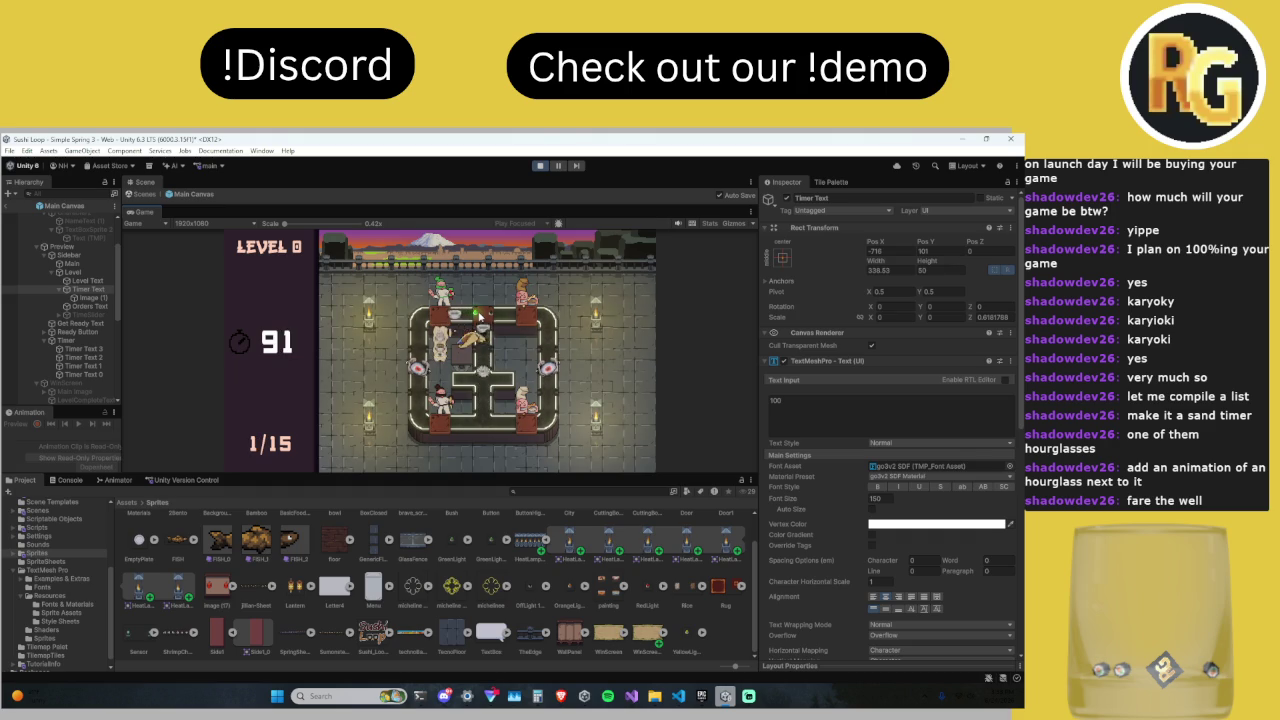
Step: Exit Play mode, enlarge the Game view, and return to the Discord staff chat
{"action": "key", "text": "ctrl+p"}
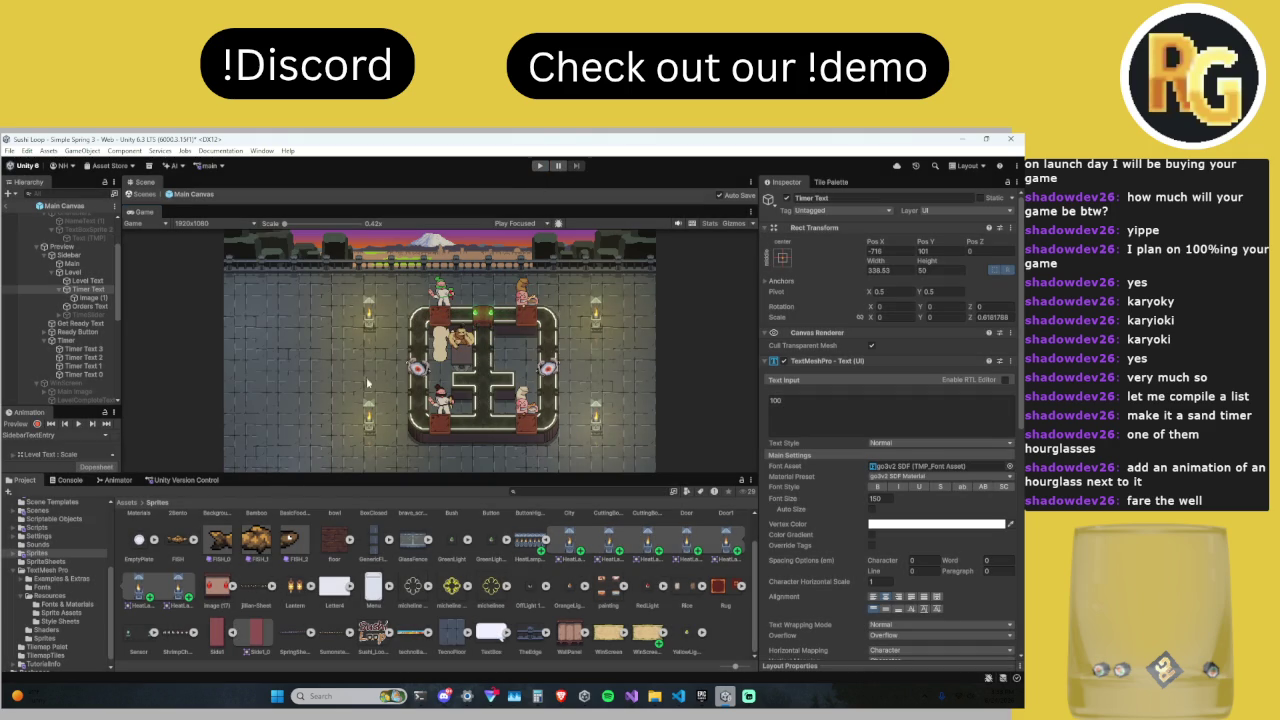
{"action": "left_click_drag", "start_coordinate": [422, 475], "coordinate": [389, 552]}
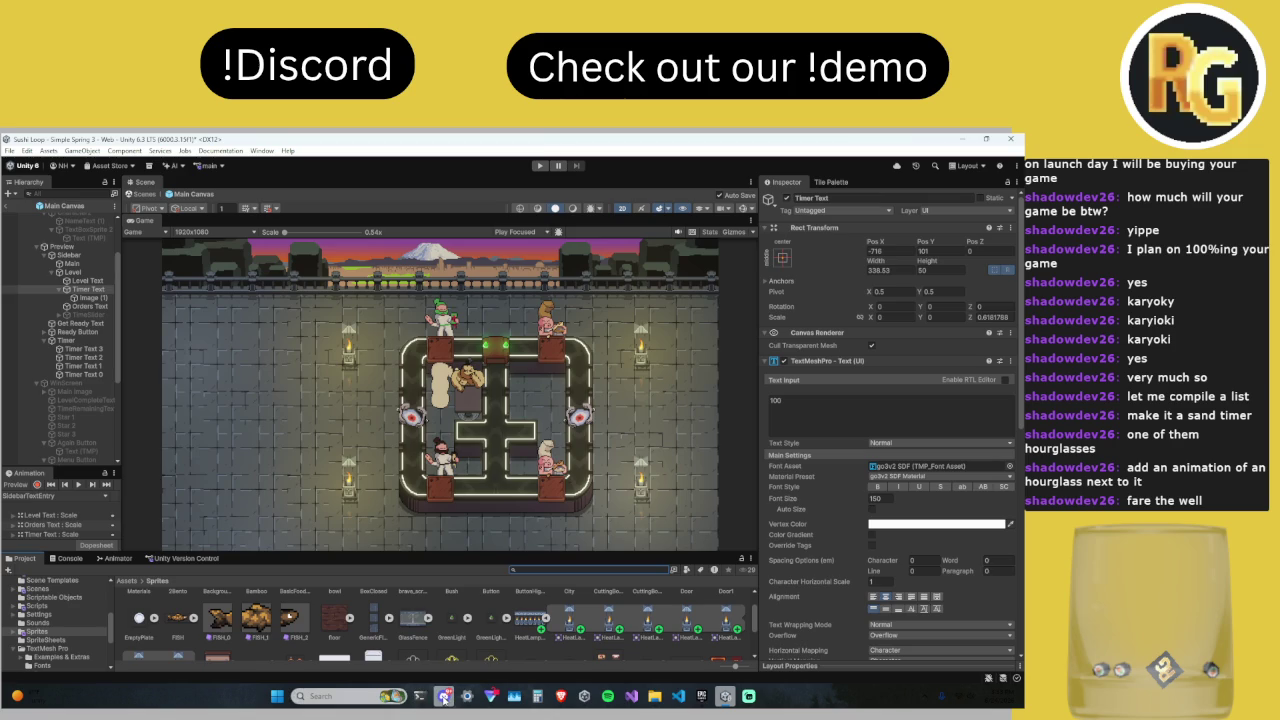
{"action": "mouse_move", "coordinate": [445, 699]}
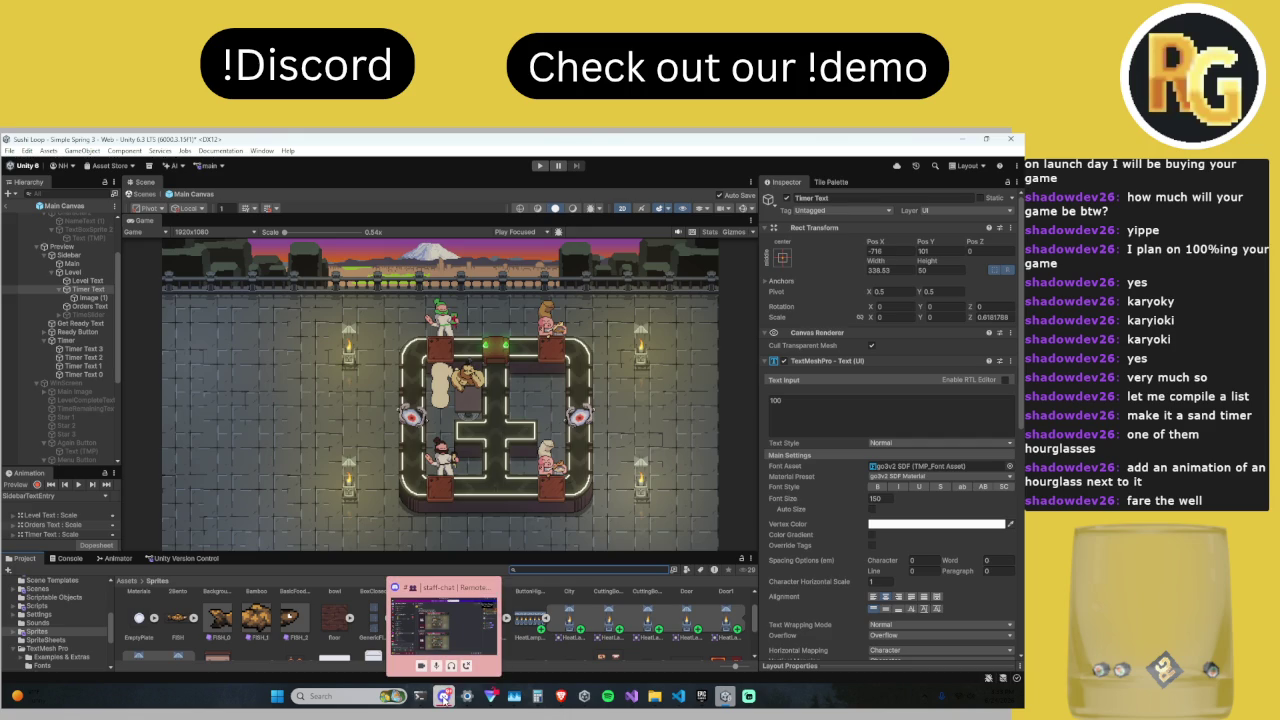
{"action": "left_click", "coordinate": [444, 697]}
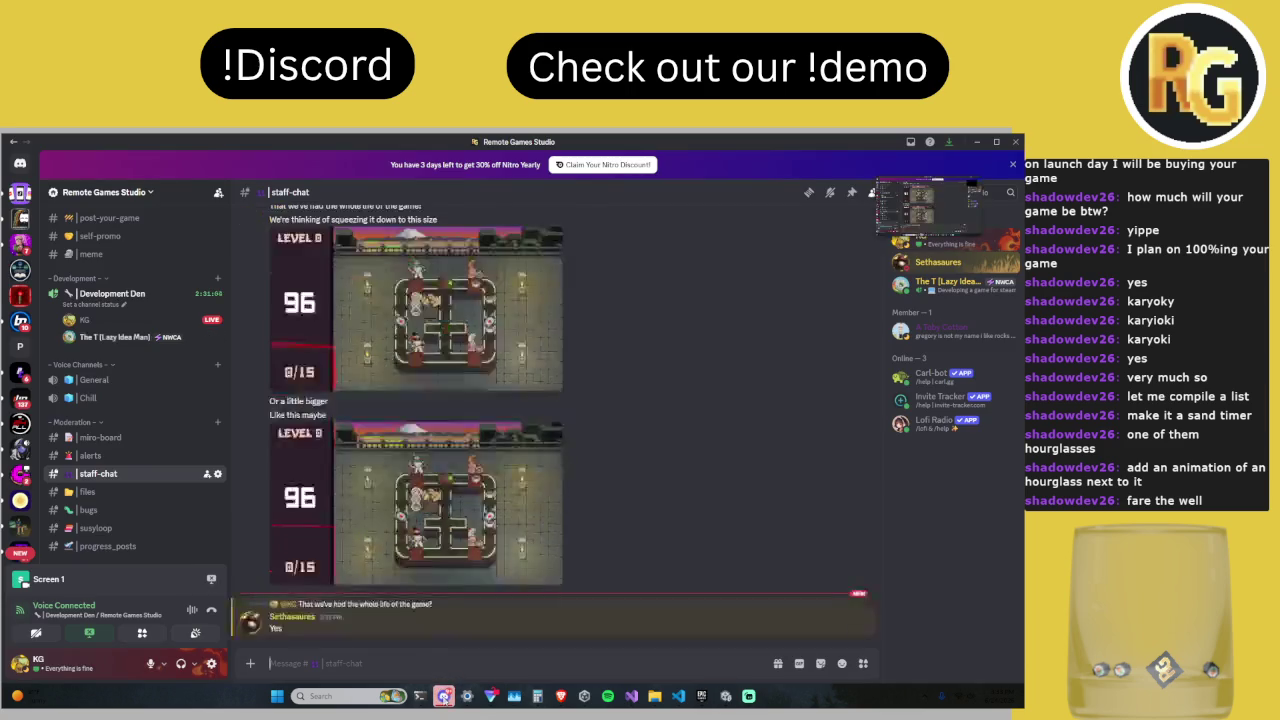
Step: Reply to the 'Needs a redo' message with 'breaking news, art changes if art changes'
{"action": "right_click", "coordinate": [432, 611]}
{"action": "left_click", "coordinate": [470, 425]}
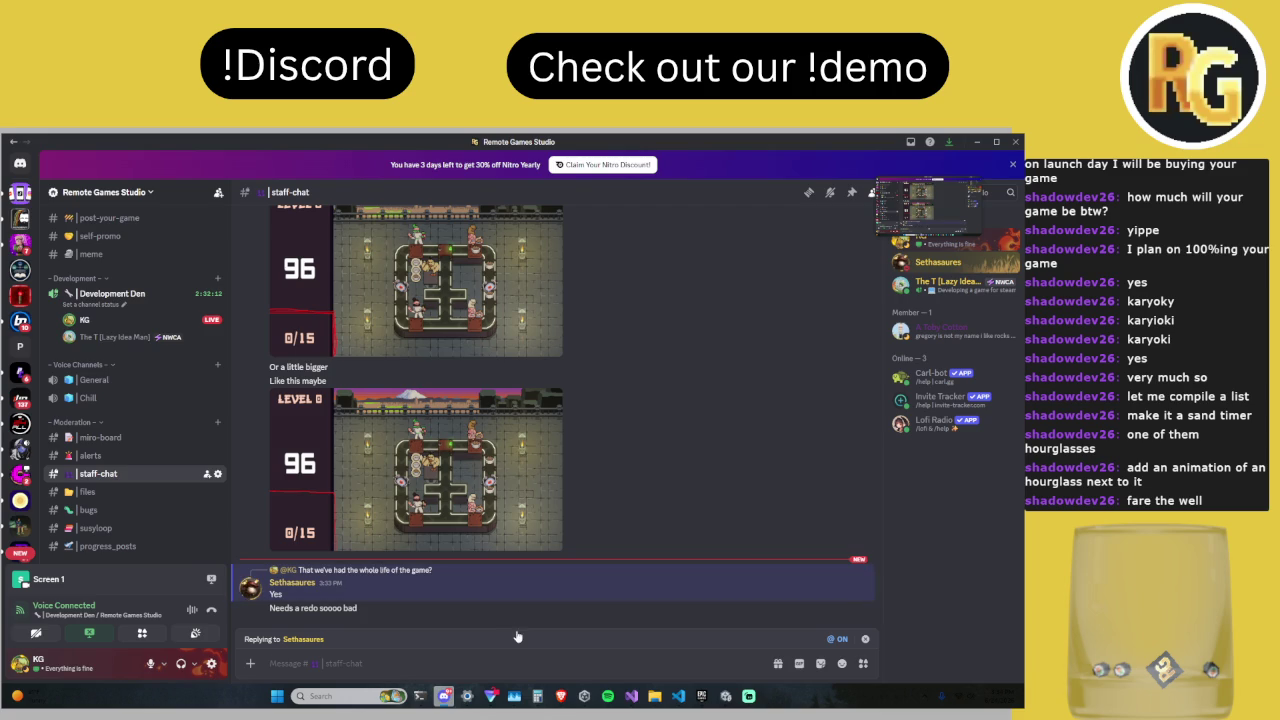
{"action": "right_click", "coordinate": [425, 607]}
{"action": "left_click", "coordinate": [428, 429]}
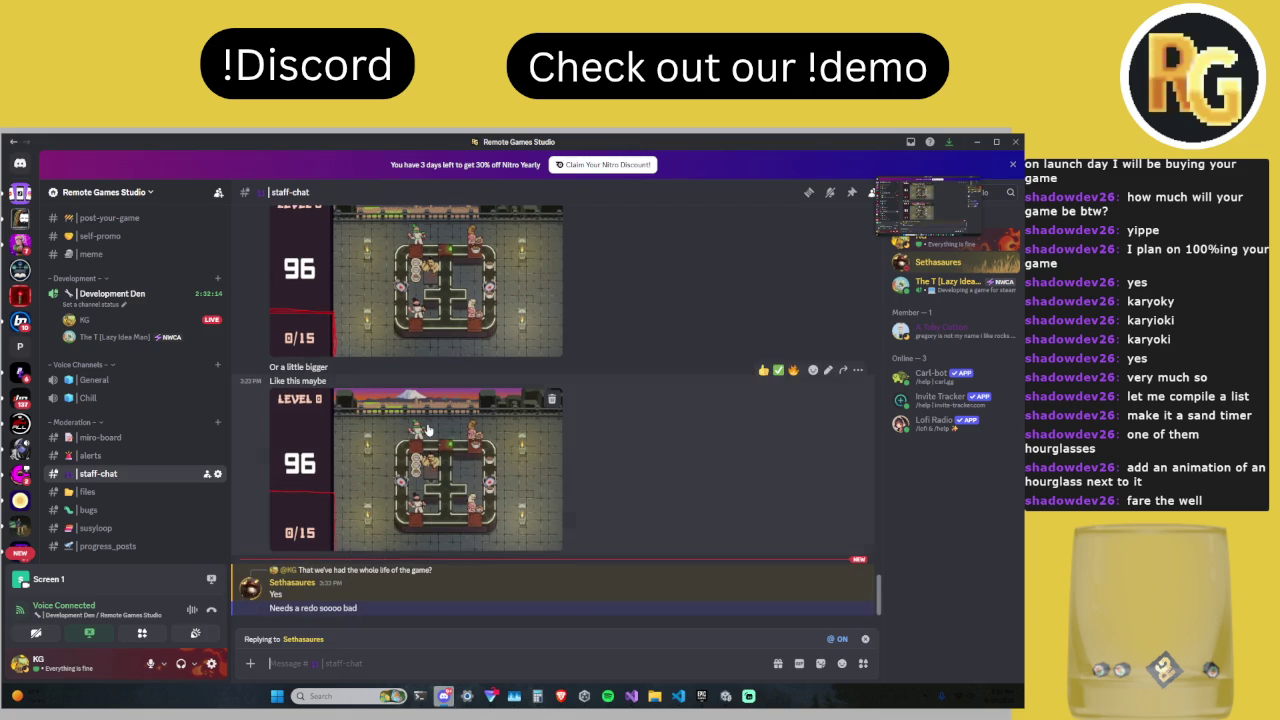
{"action": "type", "text": "breaking news,"}
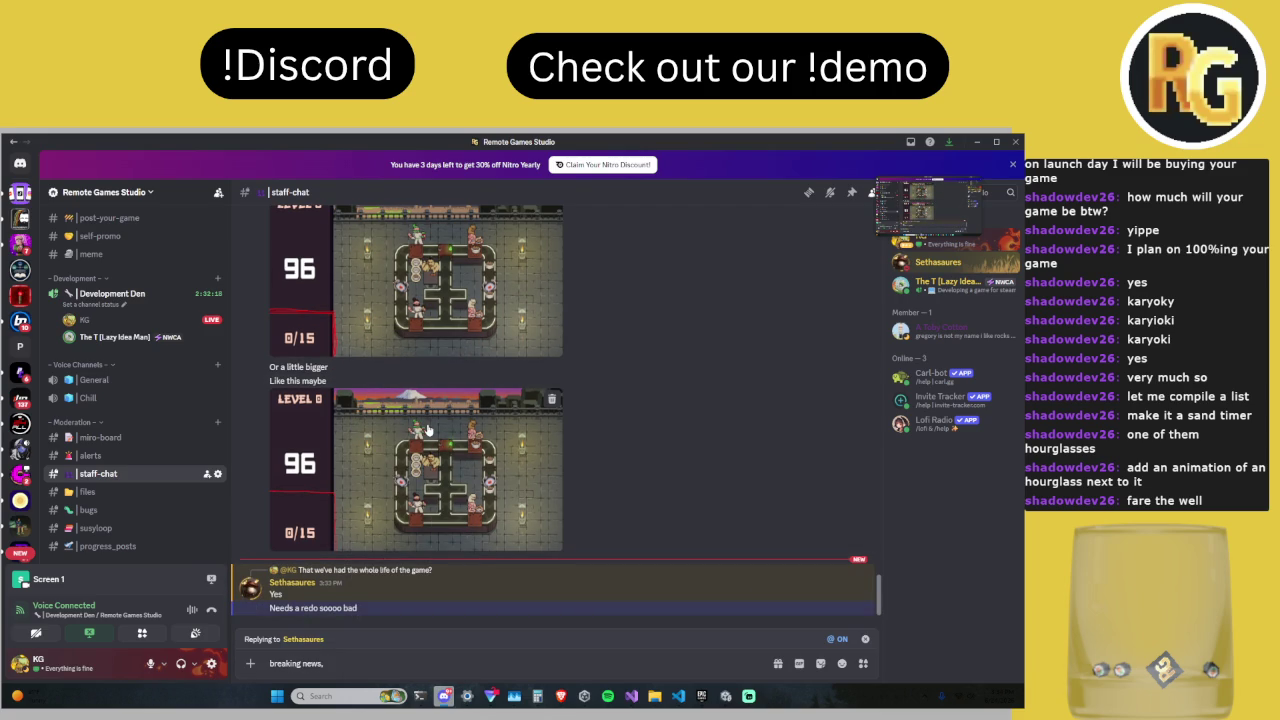
{"action": "type", "text": " art changes if"}
{"action": "type", "text": " art"}
{"action": "type", "text": " changes"}
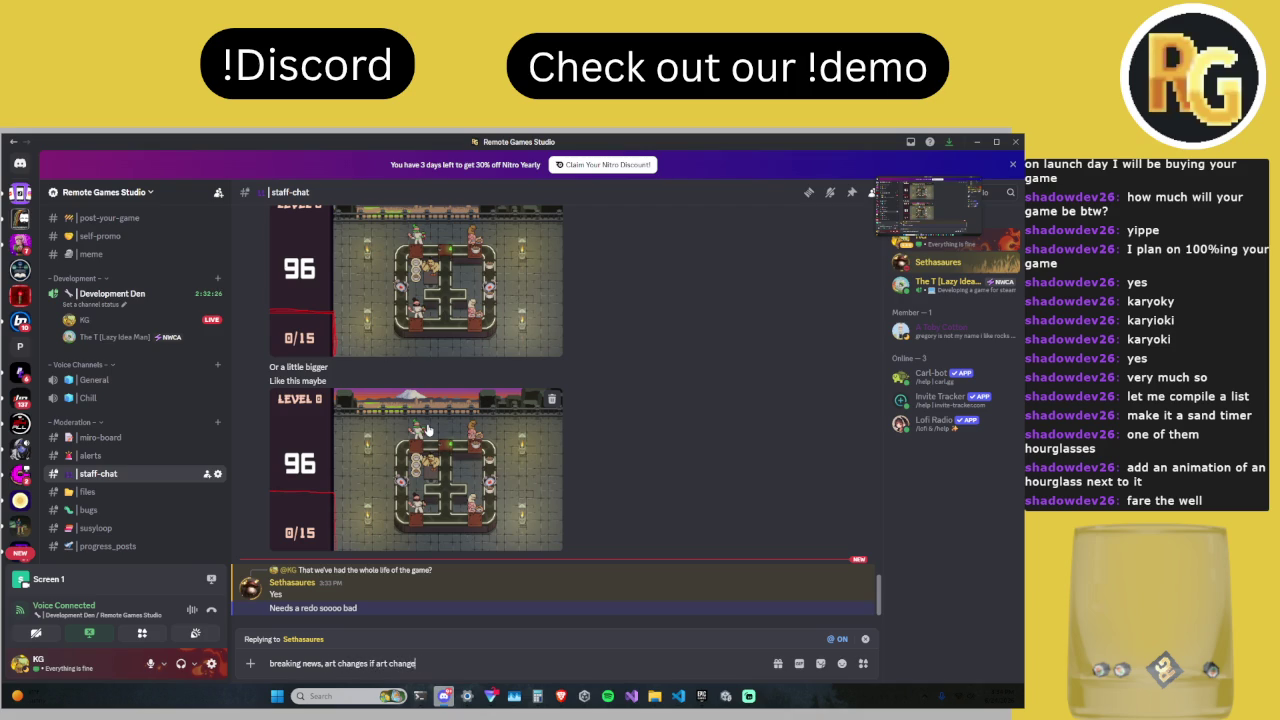
{"action": "key", "text": "Return"}
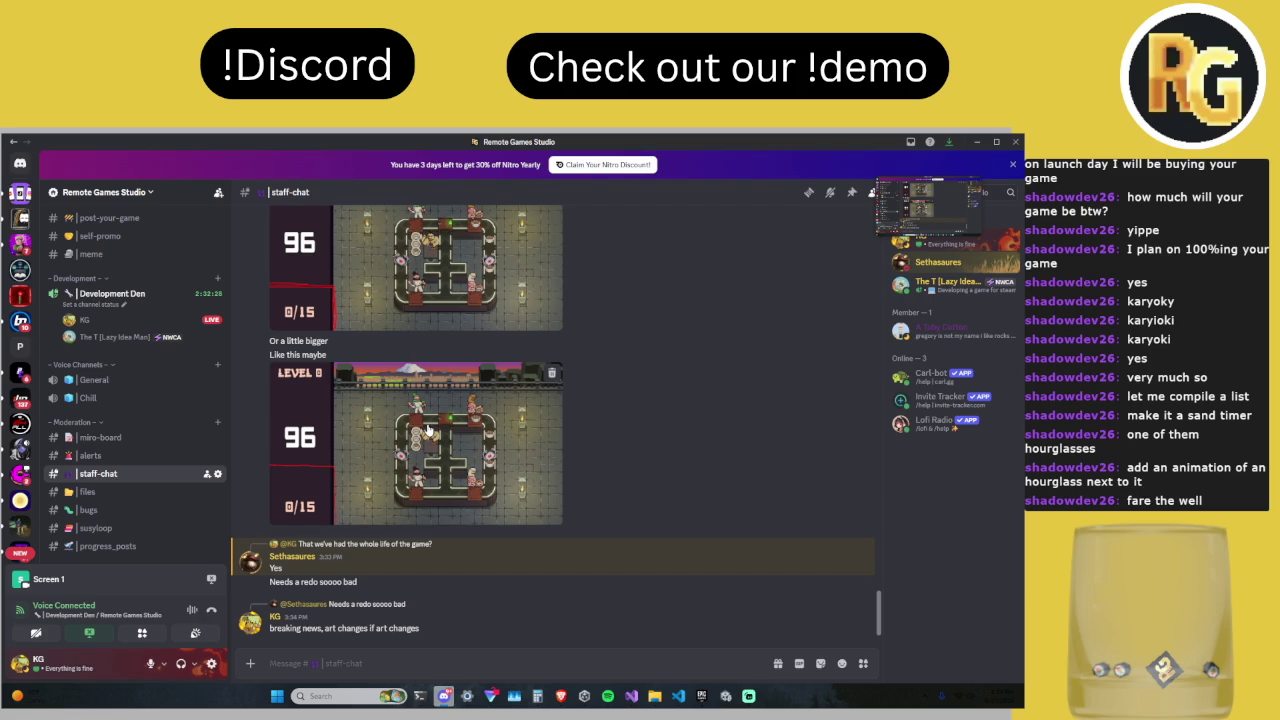
Step: Send 'breaking news, there is no changed art' and 'the art hasnt changed because the art hasn't changed'
{"action": "type", "text": "breaking news"}
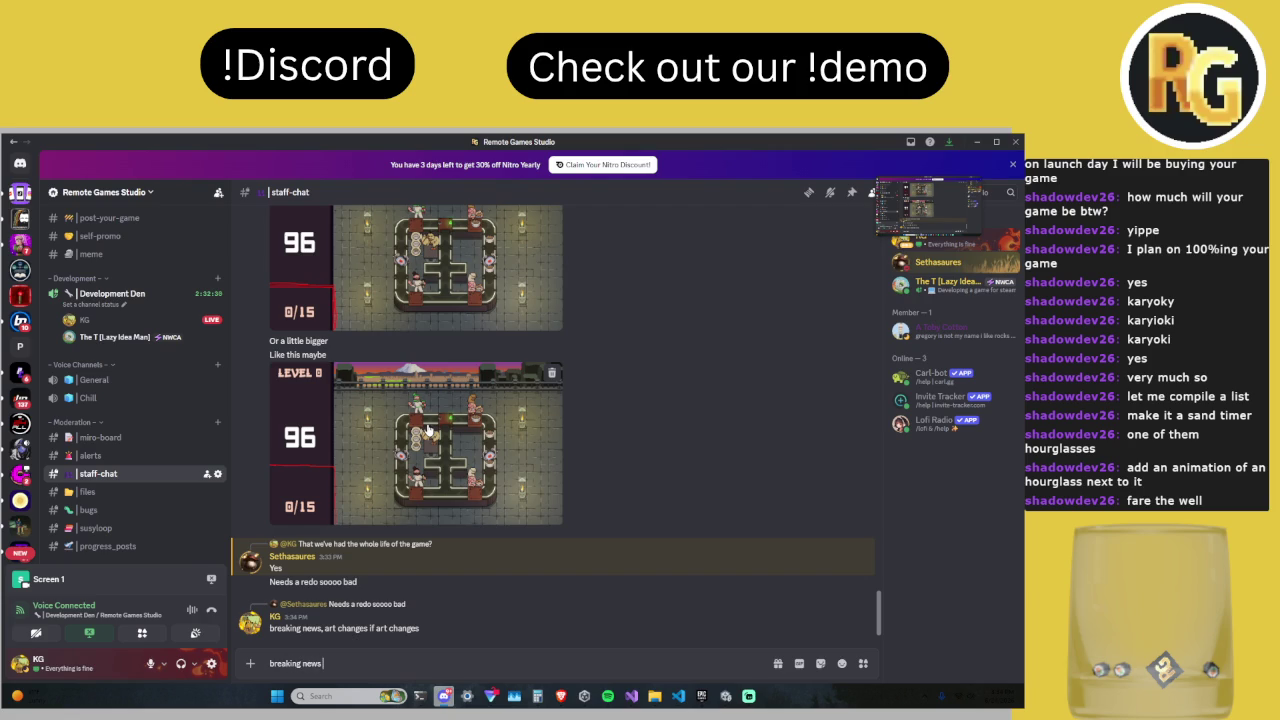
{"action": "type", "text": ","}
{"action": "type", "text": " there is not"}
{"action": "key", "text": "BackSpace"}
{"action": "type", "text": "changed art"}
{"action": "key", "text": "Return"}
{"action": "type", "text": "breaking new"}
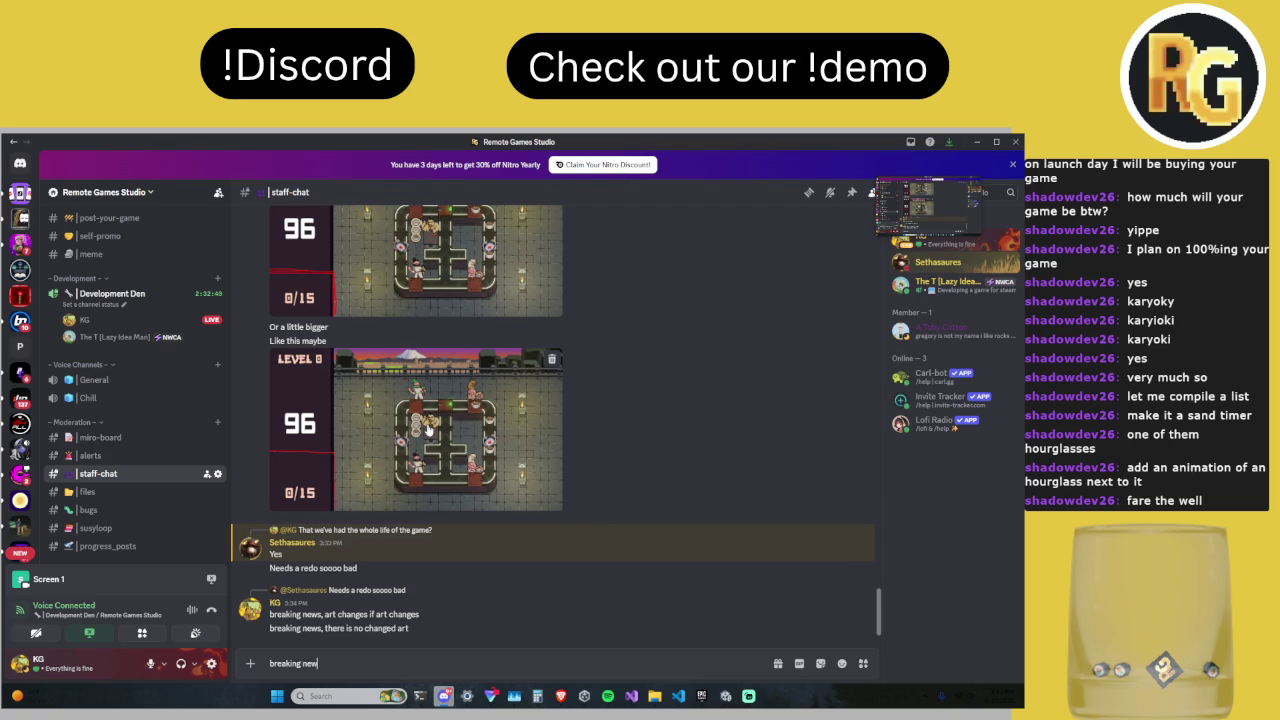
{"action": "type", "text": "s, the art hasnt changed"}
{"action": "type", "text": " bec"}
{"action": "type", "text": "ause"}
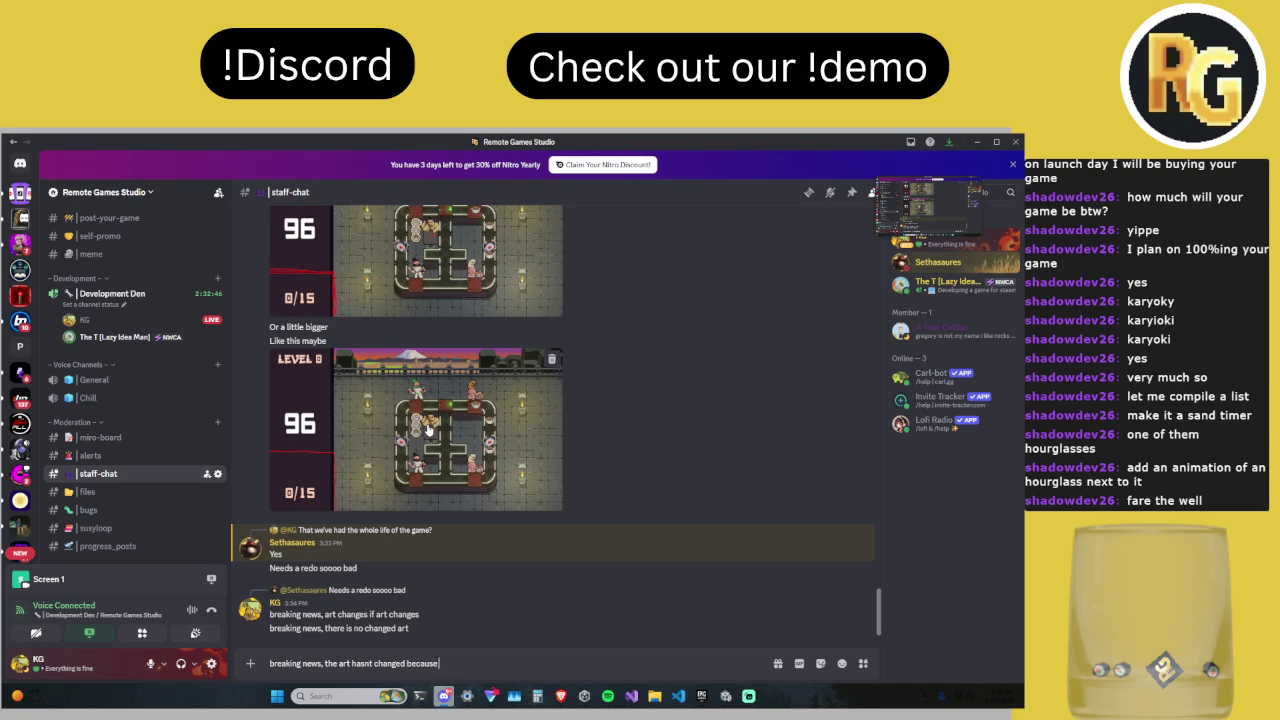
{"action": "type", "text": " the art hasn't changed"}
{"action": "key", "text": "Return"}
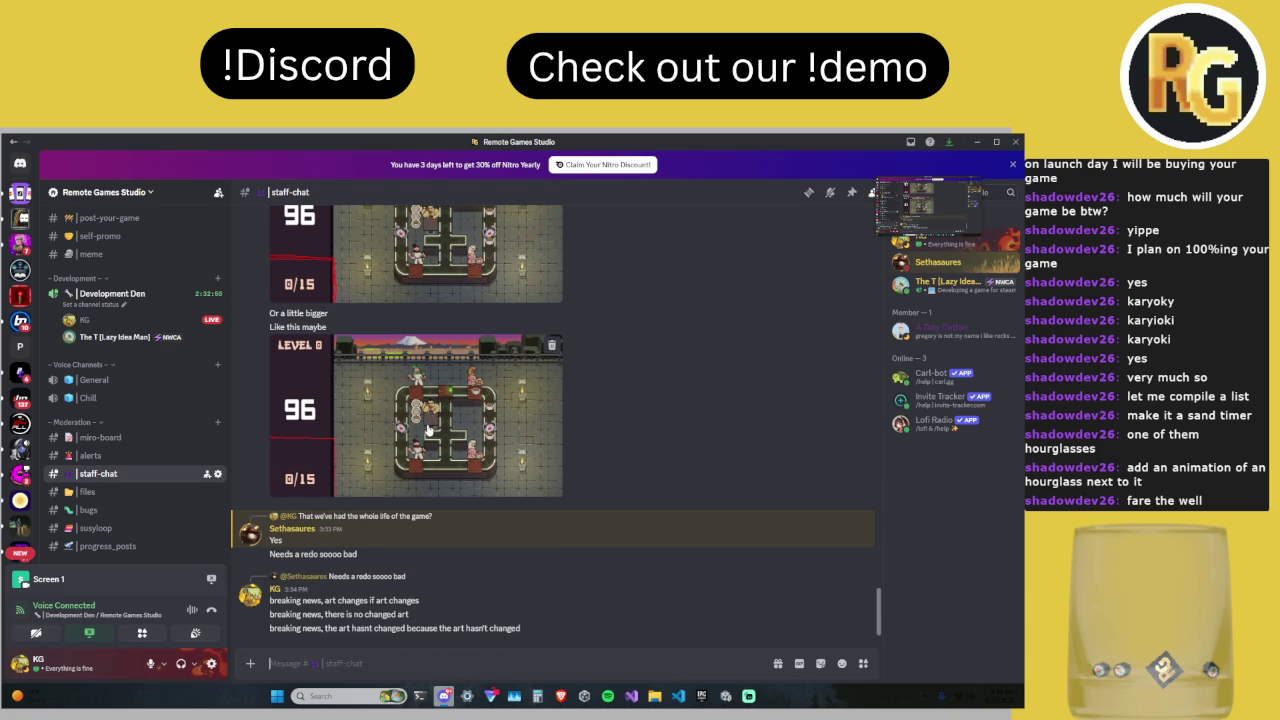
Step: Send the message 'breaking news, redo it'
{"action": "type", "text": "breaking"}
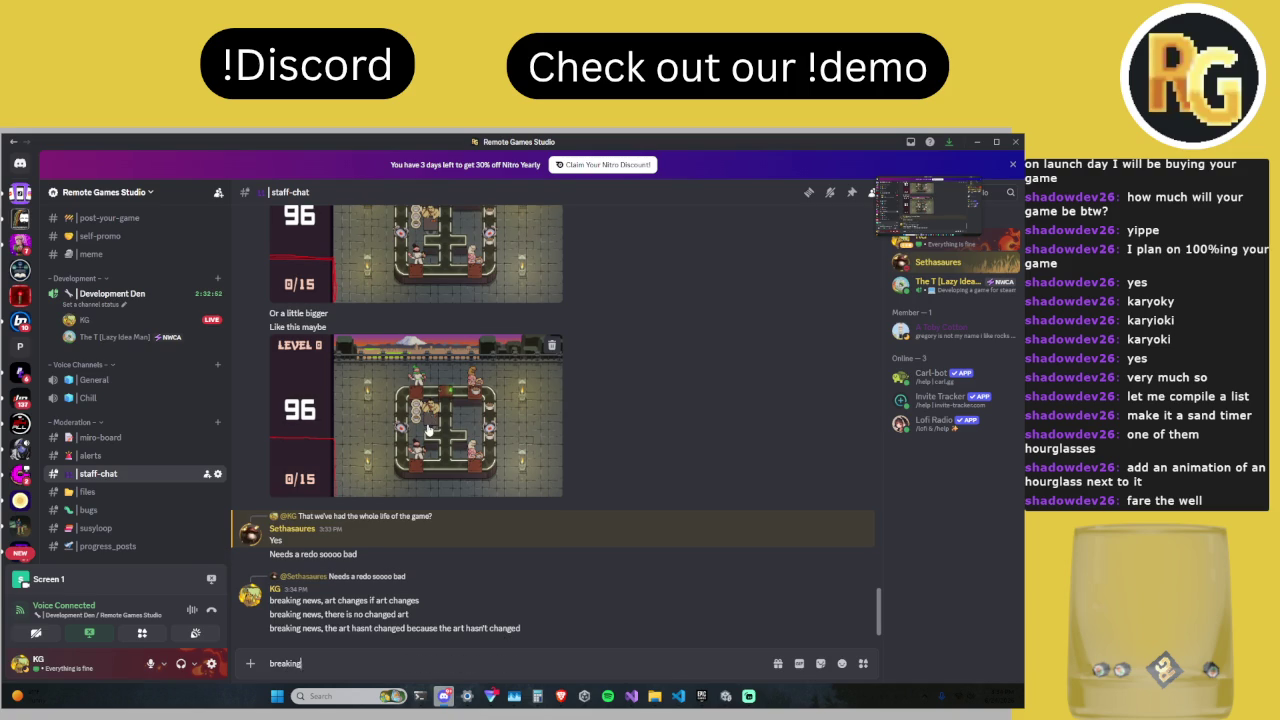
{"action": "type", "text": " news,"}
{"action": "type", "text": " make some re"}
{"action": "key", "text": "ctrl+BackSpace"}
{"action": "key", "text": "ctrl+BackSpace"}
{"action": "key", "text": "ctrl+BackSpace"}
{"action": "type", "text": "redo it"}
{"action": "key", "text": "Return"}
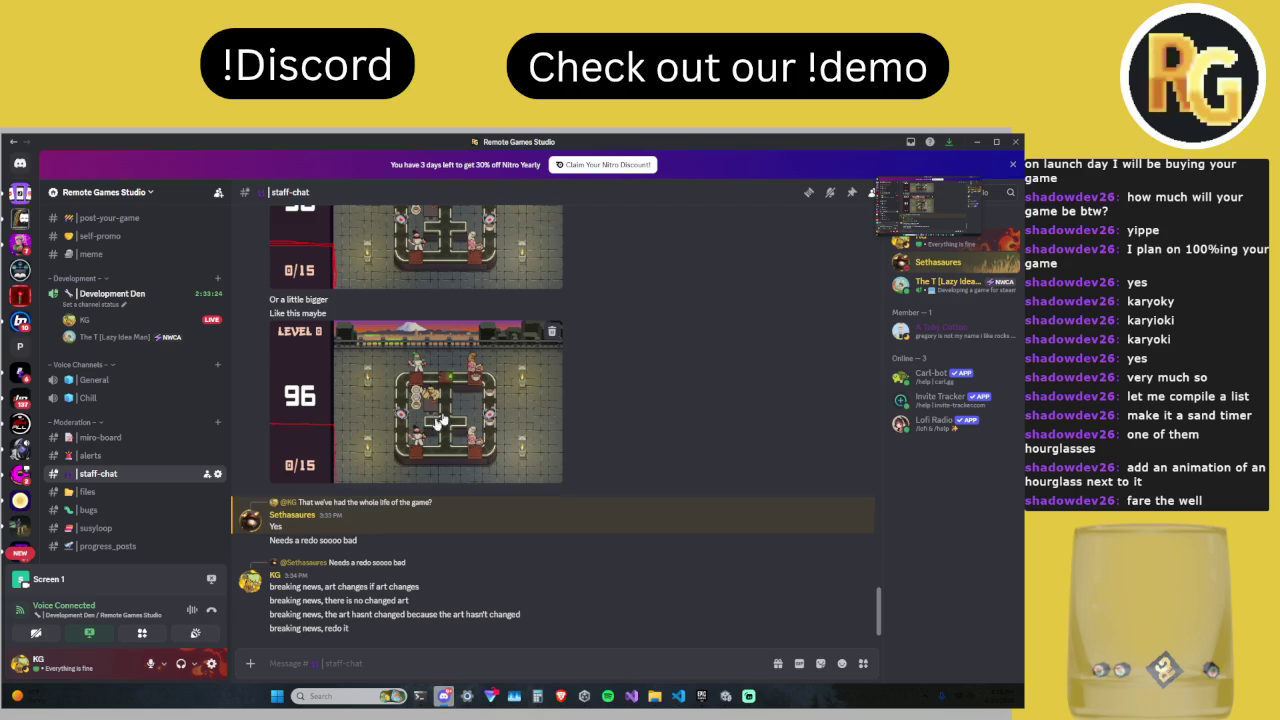
Step: Search the GIF picker for 'tongue' and send a tongue GIF
{"action": "left_click", "coordinate": [799, 663]}
{"action": "left_click", "coordinate": [700, 478]}
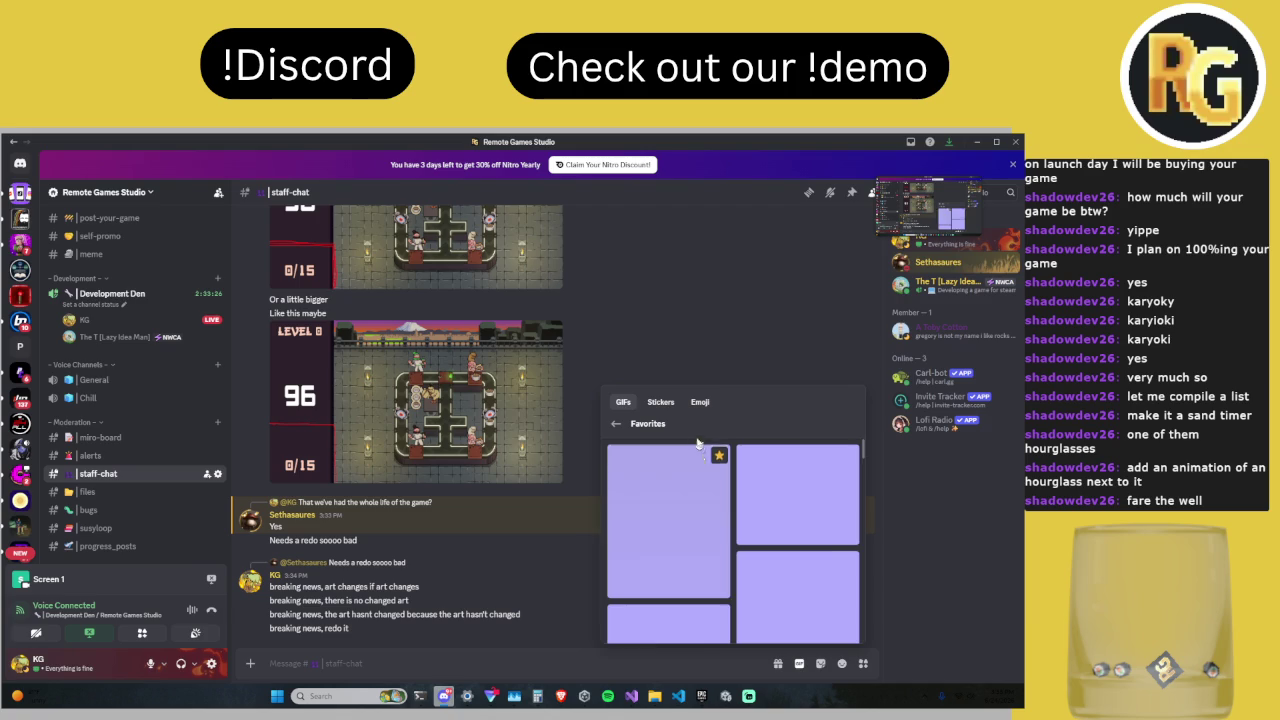
{"action": "left_click", "coordinate": [616, 423]}
{"action": "type", "text": "tongue"}
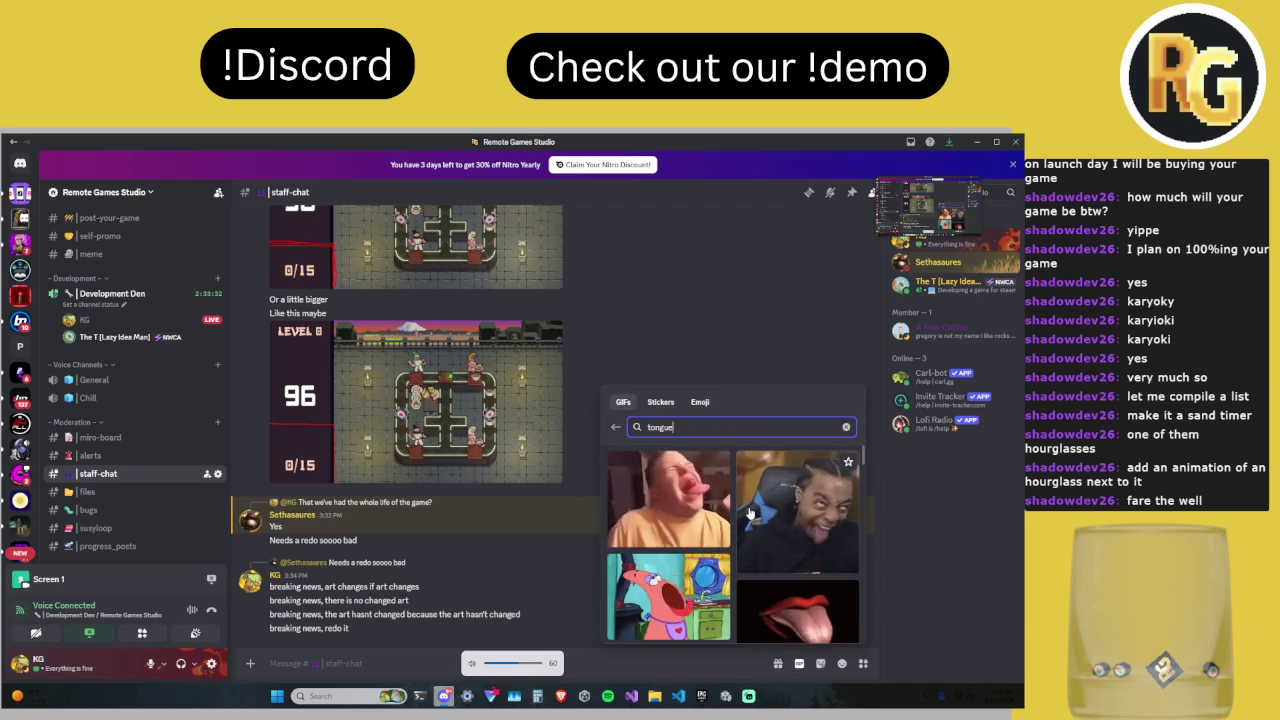
{"action": "left_click", "coordinate": [750, 512]}
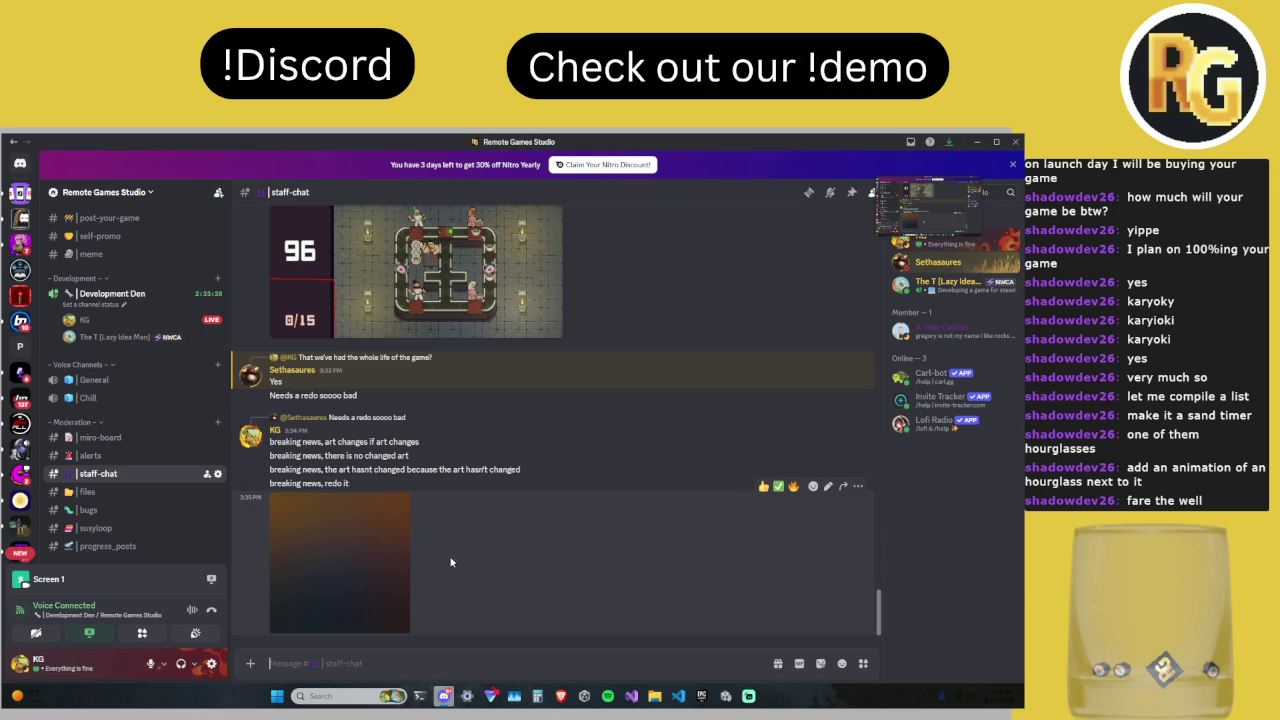
Step: Briefly switch to Unity and back, then open and close the posted GIF
{"action": "mouse_move", "coordinate": [729, 700]}
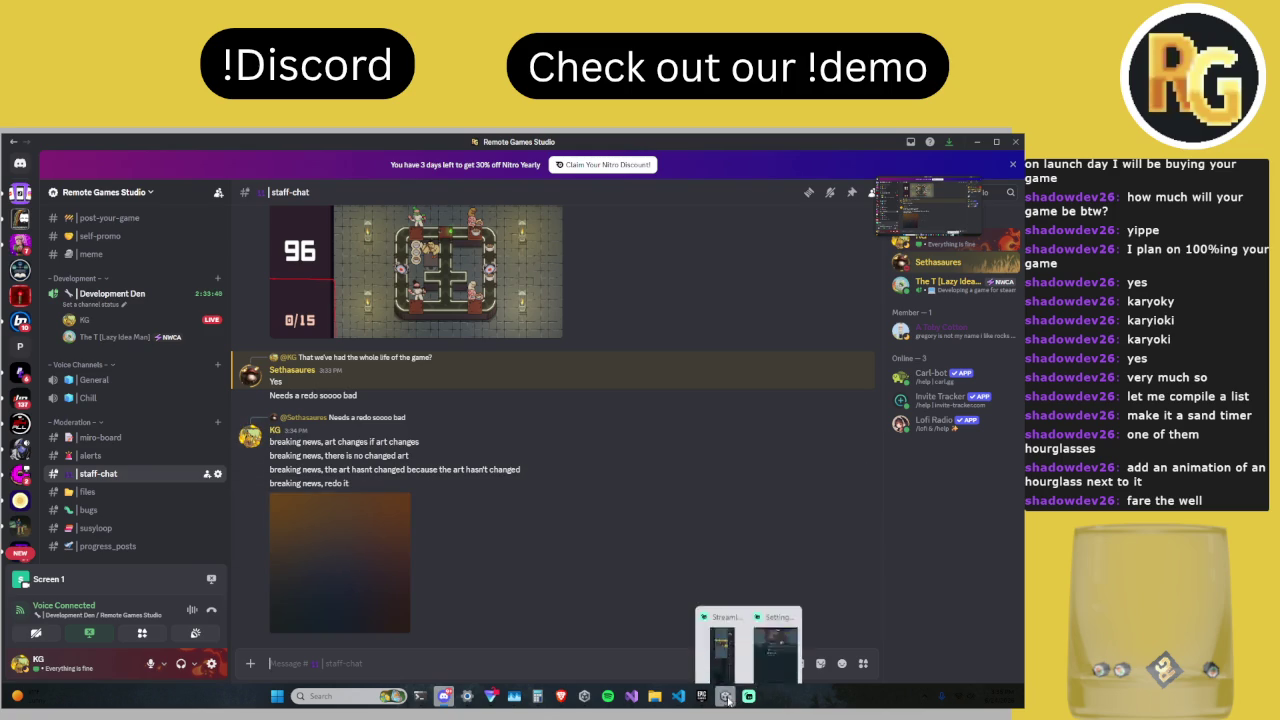
{"action": "left_click", "coordinate": [722, 650]}
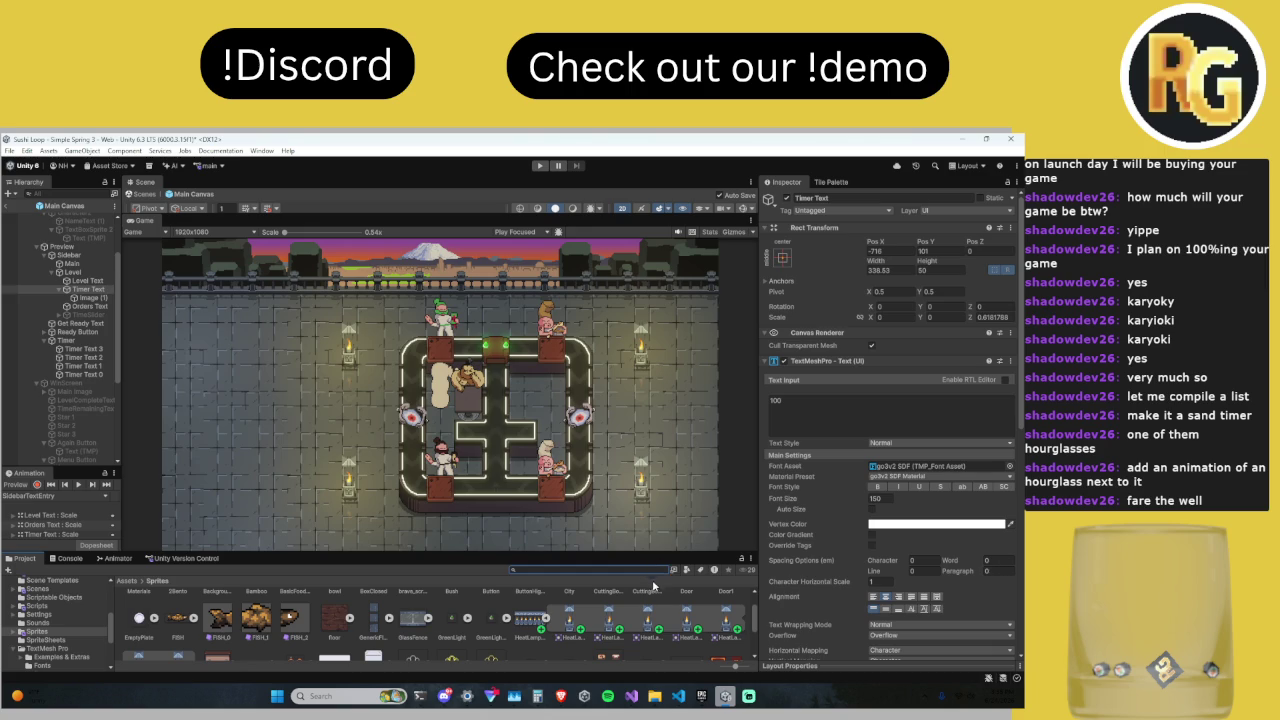
{"action": "mouse_move", "coordinate": [446, 700]}
{"action": "left_click", "coordinate": [420, 615]}
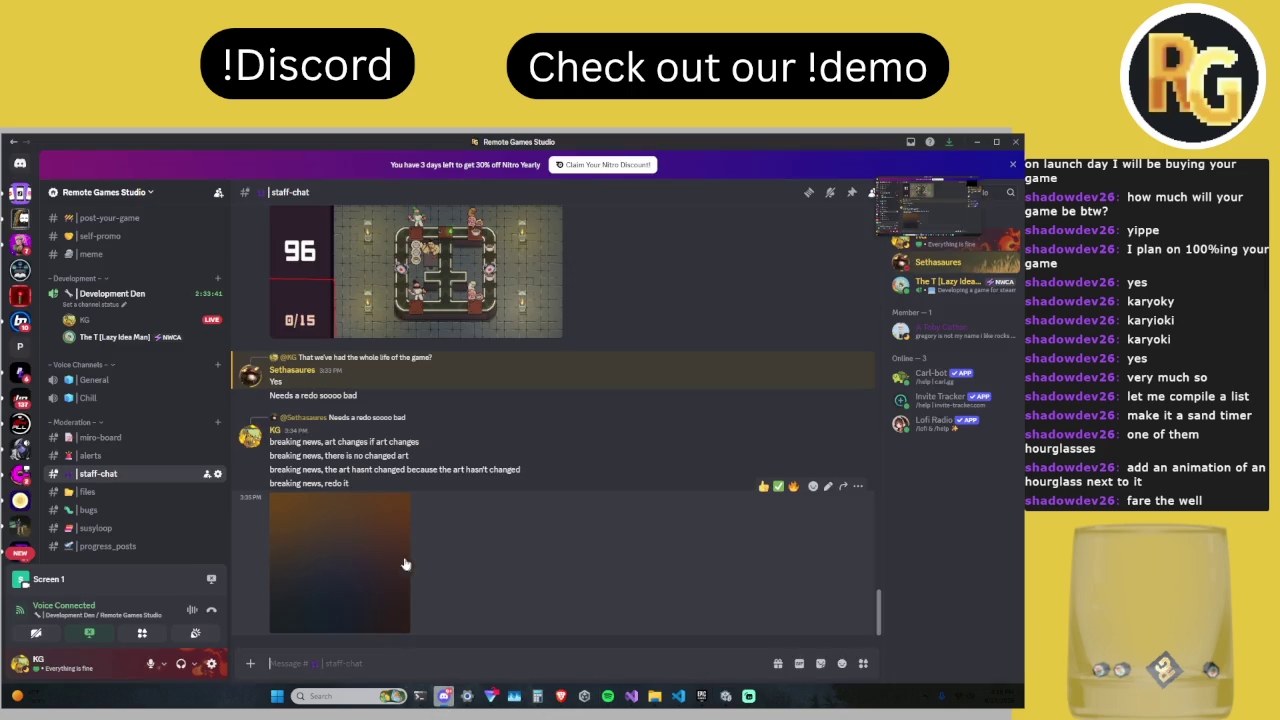
{"action": "left_click", "coordinate": [384, 572]}
{"action": "left_click", "coordinate": [380, 574]}
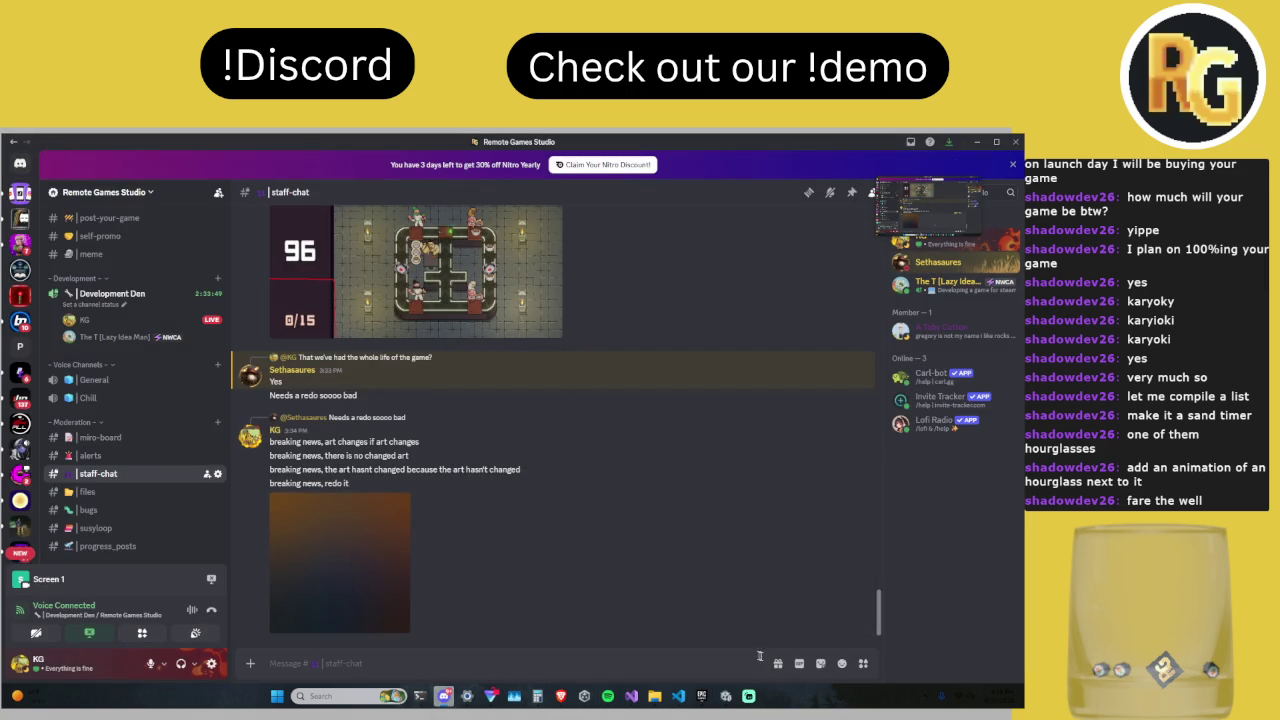
Step: Switch to the Unity editor, later returning to the Discord staff-chat
{"action": "left_click", "coordinate": [726, 696]}
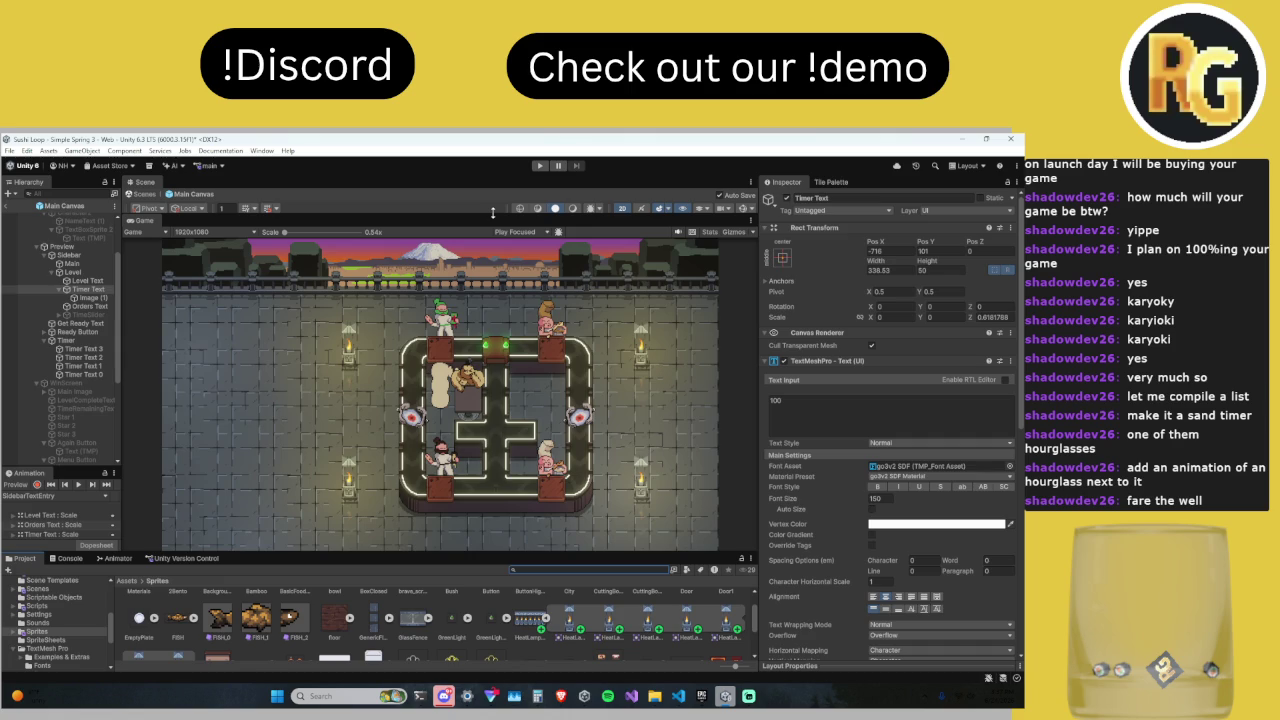
{"action": "left_click", "coordinate": [444, 696]}
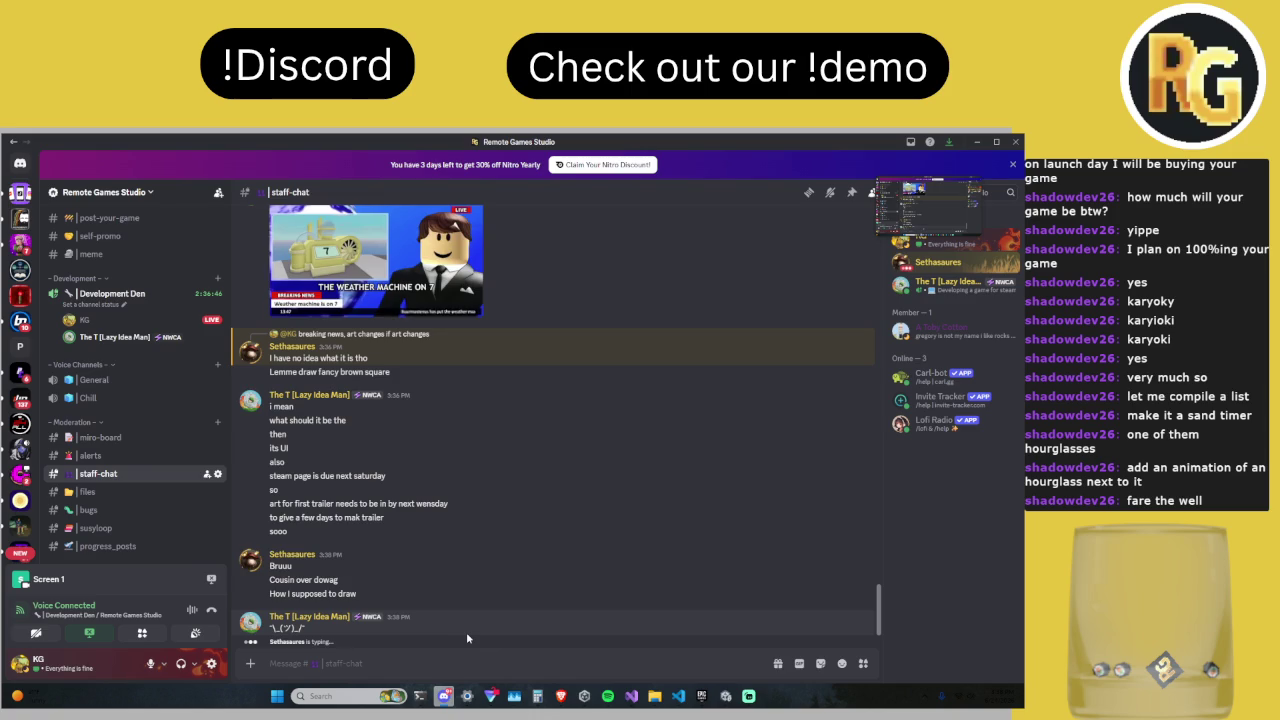
Step: Open the options menu for the 'How I supposed to draw' message
{"action": "right_click", "coordinate": [386, 556]}
Step: Reply 'stay up till 2am' to the drawing question, then send 'crunch hours'
{"action": "left_click", "coordinate": [431, 419]}
{"action": "type", "text": "stay u"}
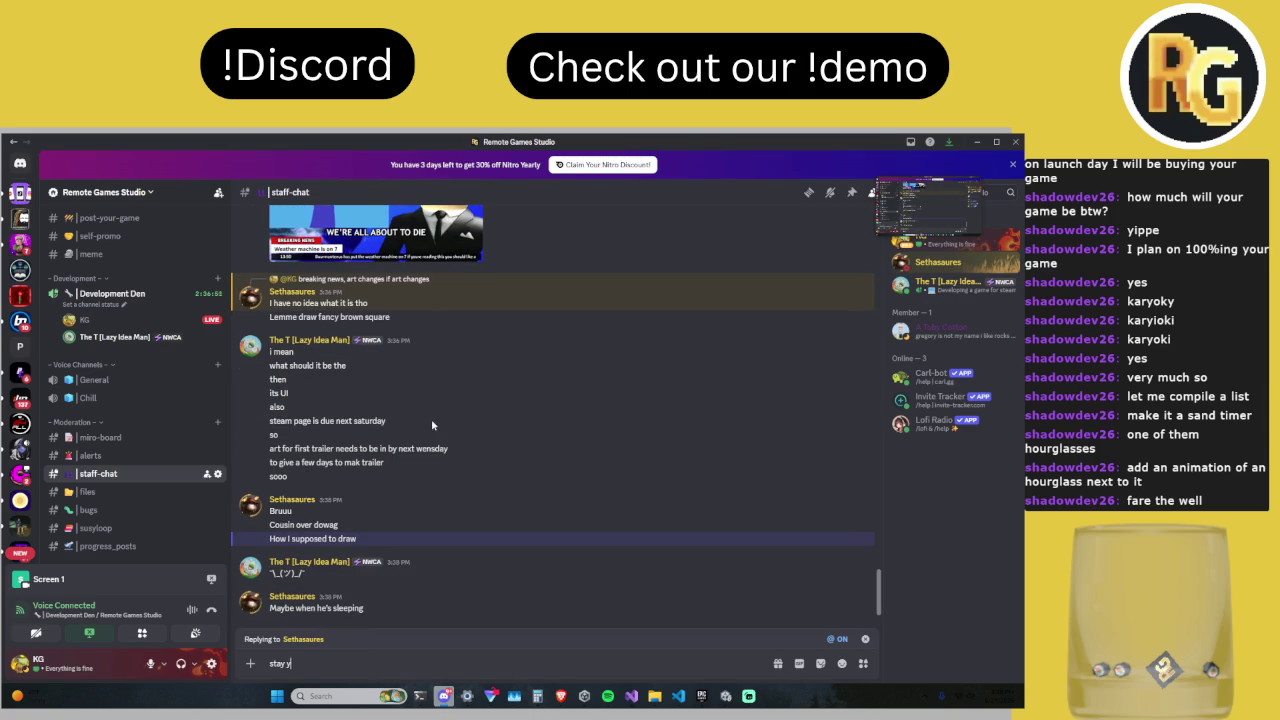
{"action": "type", "text": "p till 2am"}
{"action": "key", "text": "Return"}
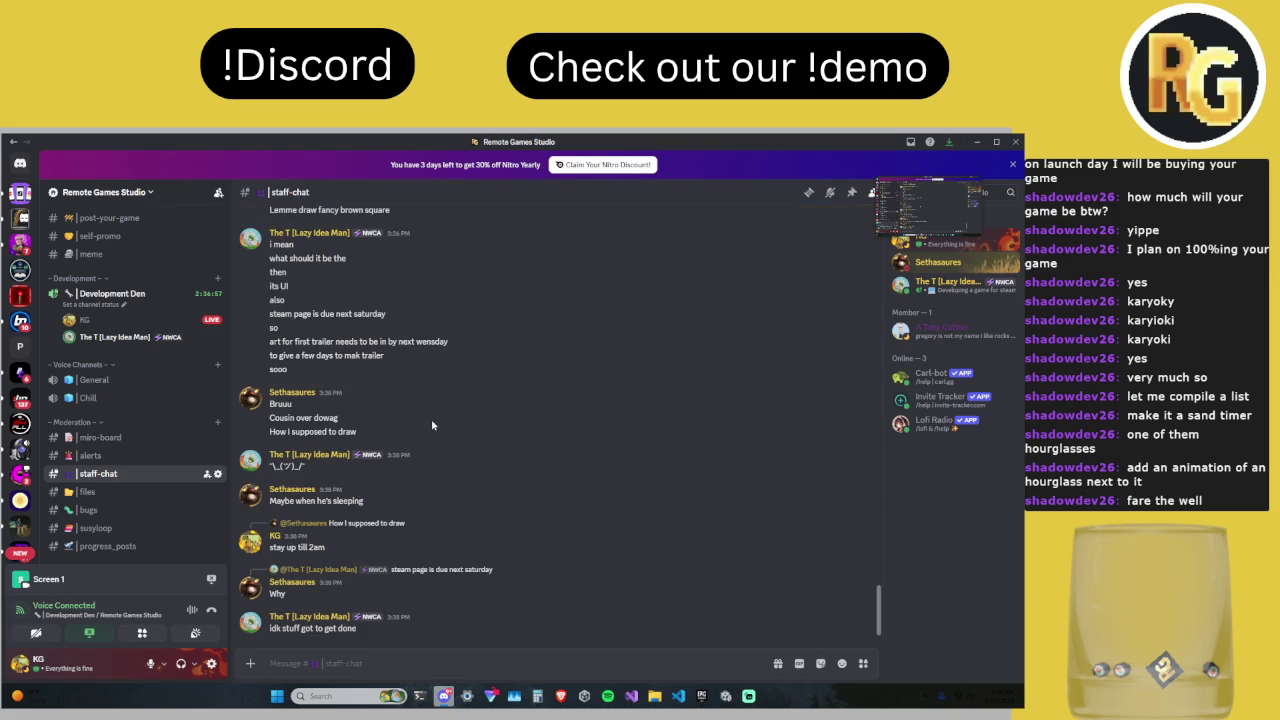
{"action": "type", "text": "crunch hours"}
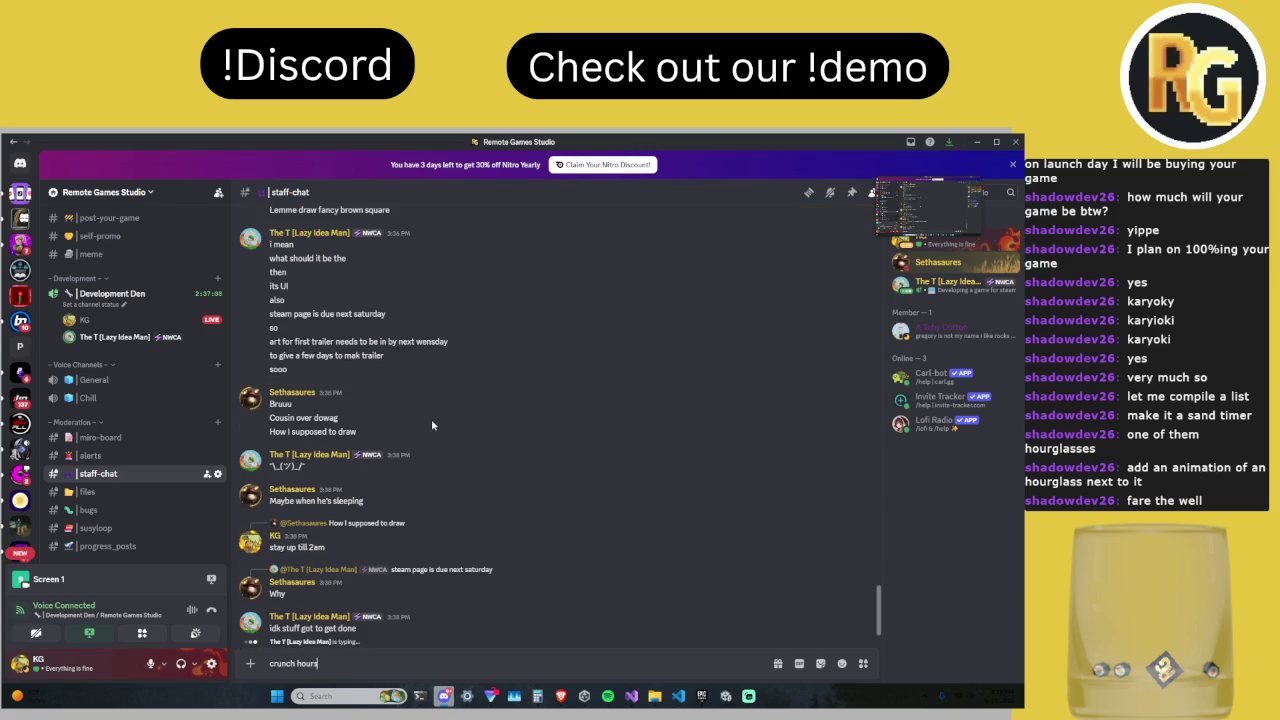
{"action": "key", "text": "Return"}
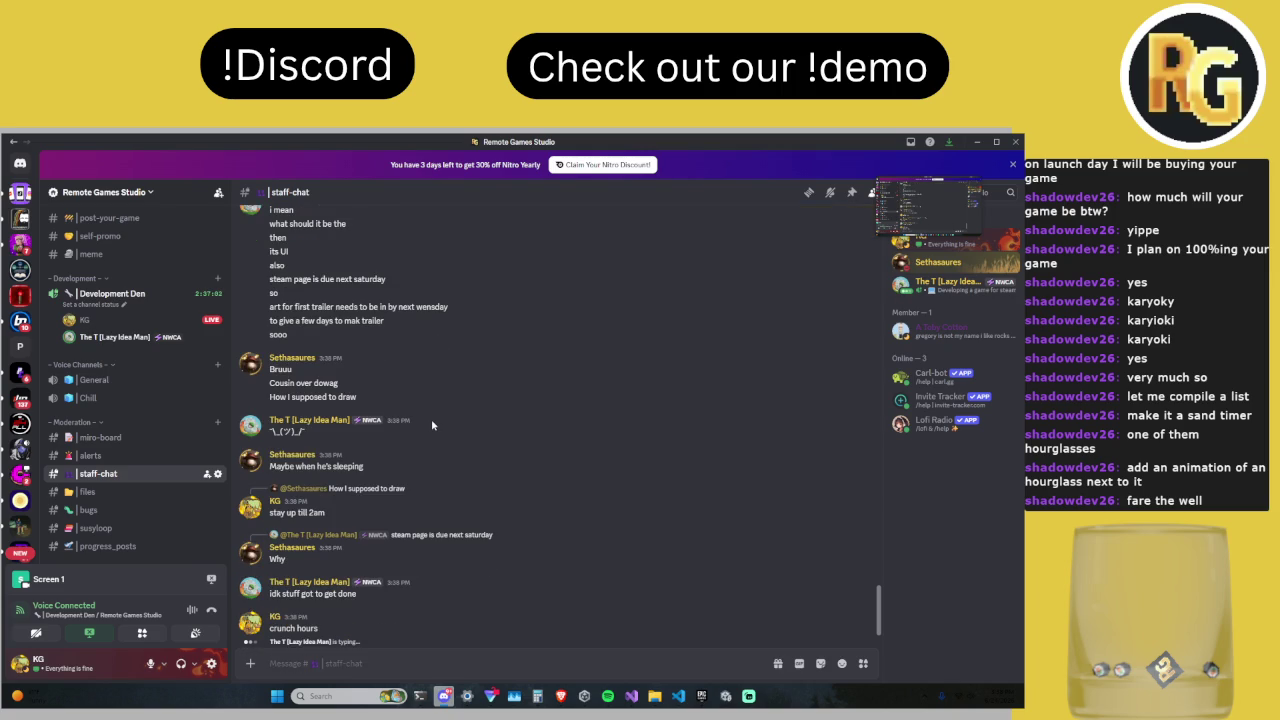
Step: Send 'you get 2x your noraal pay rate', '2 * 0 = 0', and 'You're cooked'
{"action": "type", "text": "you g"}
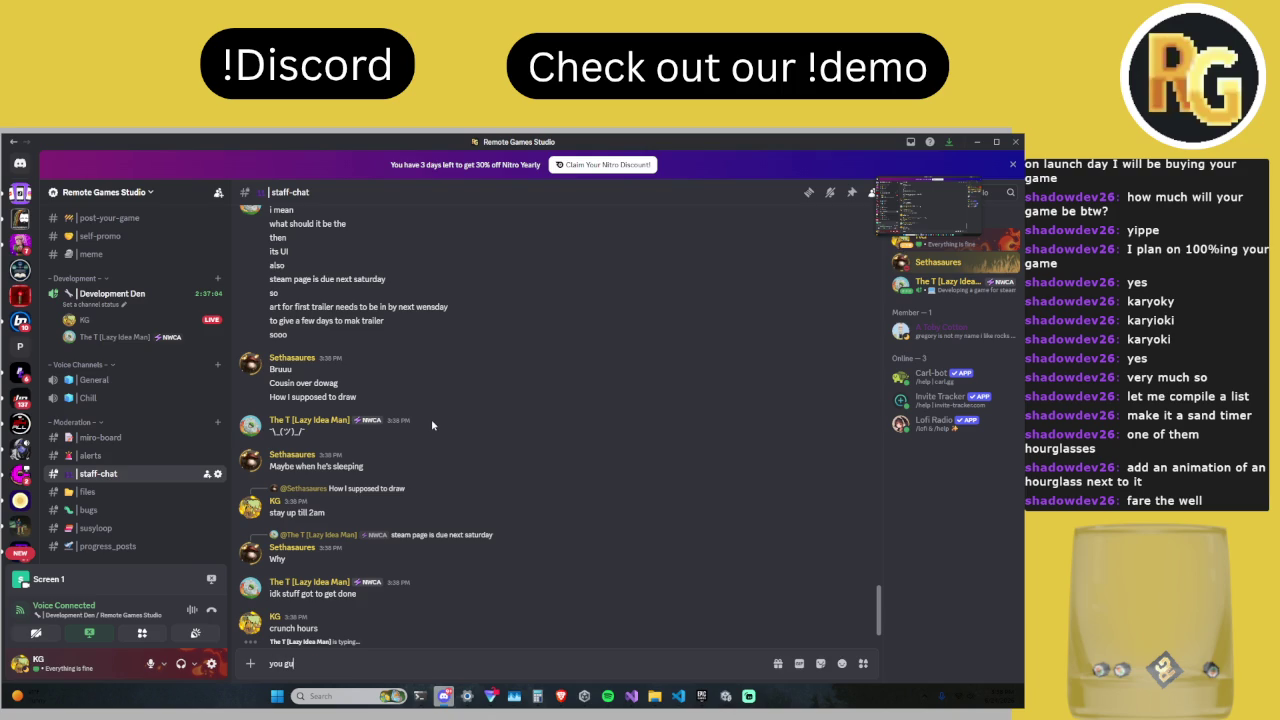
{"action": "type", "text": "et 2"}
{"action": "type", "text": "x your nora"}
{"action": "type", "text": "mal pay rate"}
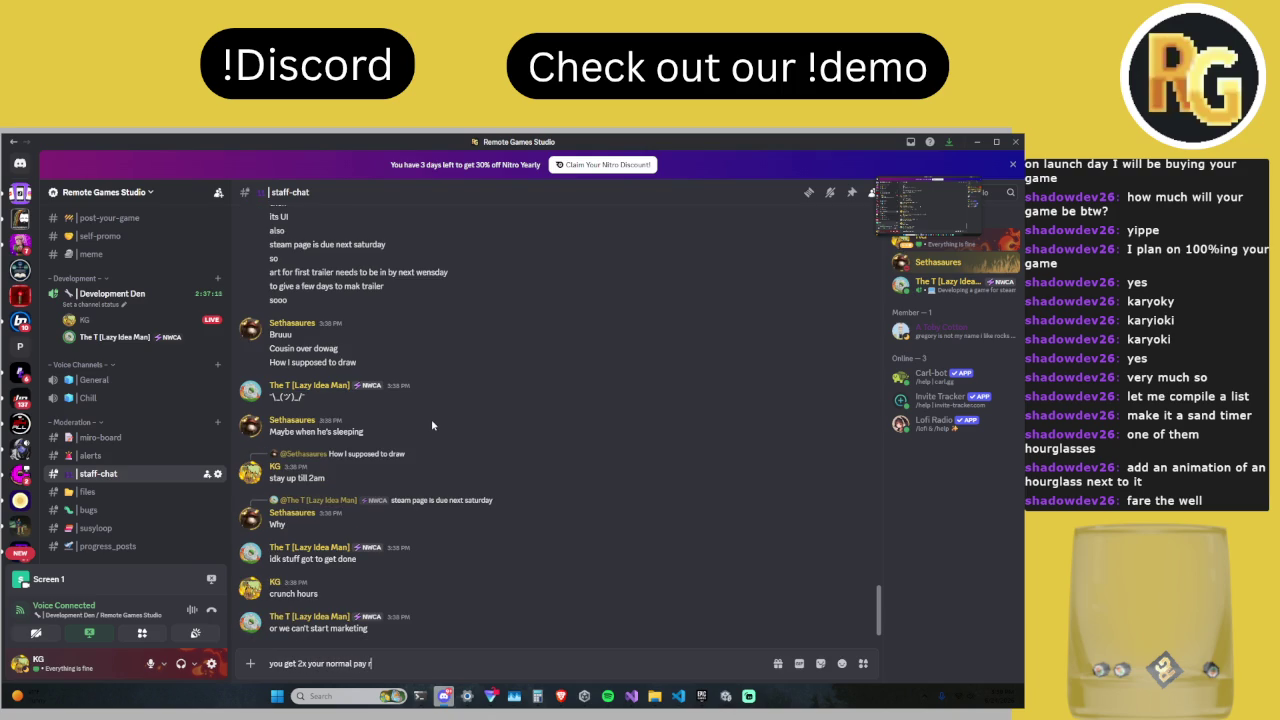
{"action": "key", "text": "Return"}
{"action": "type", "text": "2"}
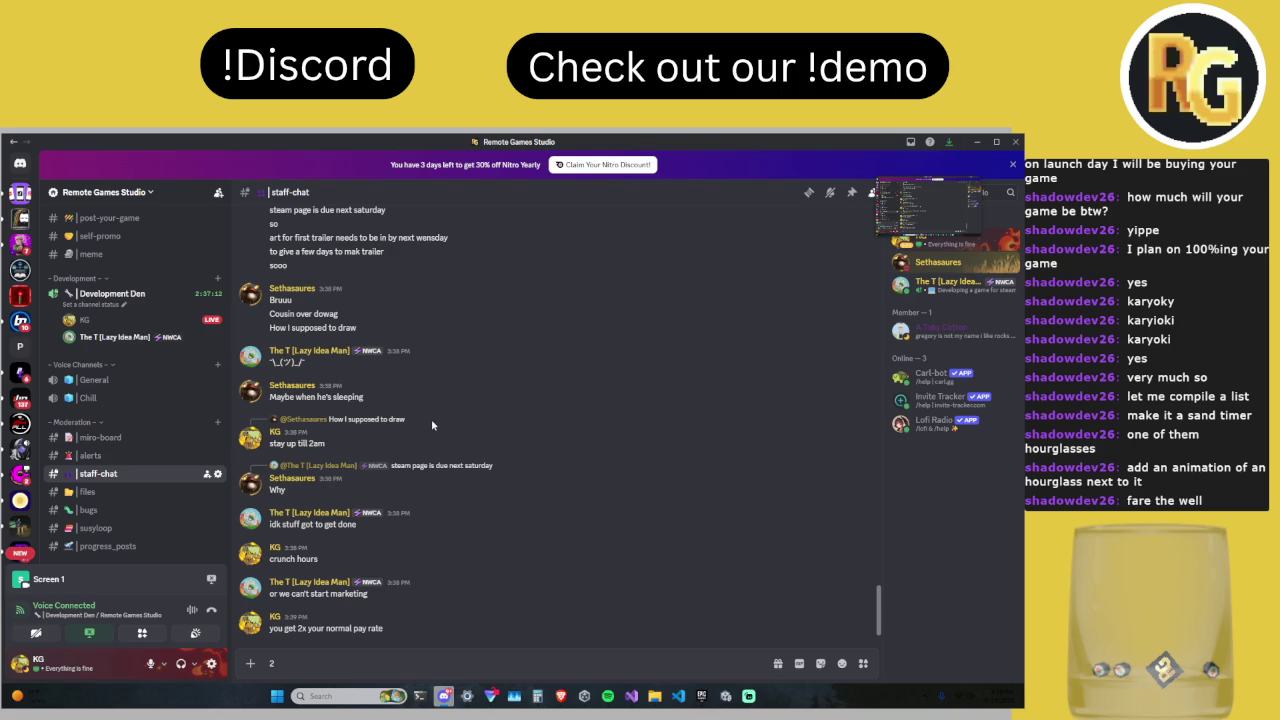
{"action": "type", "text": " * 0 = 0"}
{"action": "key", "text": "Return"}
{"action": "type", "text": "You"}
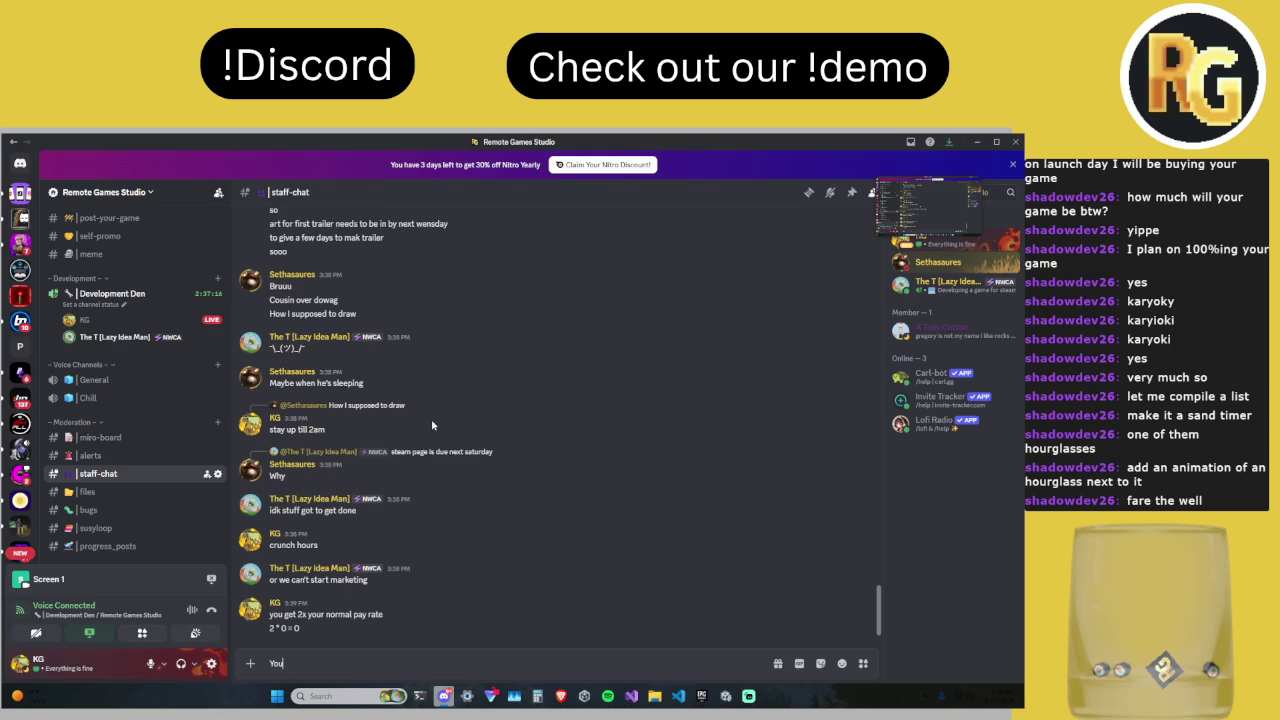
{"action": "type", "text": "'re cooked"}
{"action": "key", "text": "Return"}
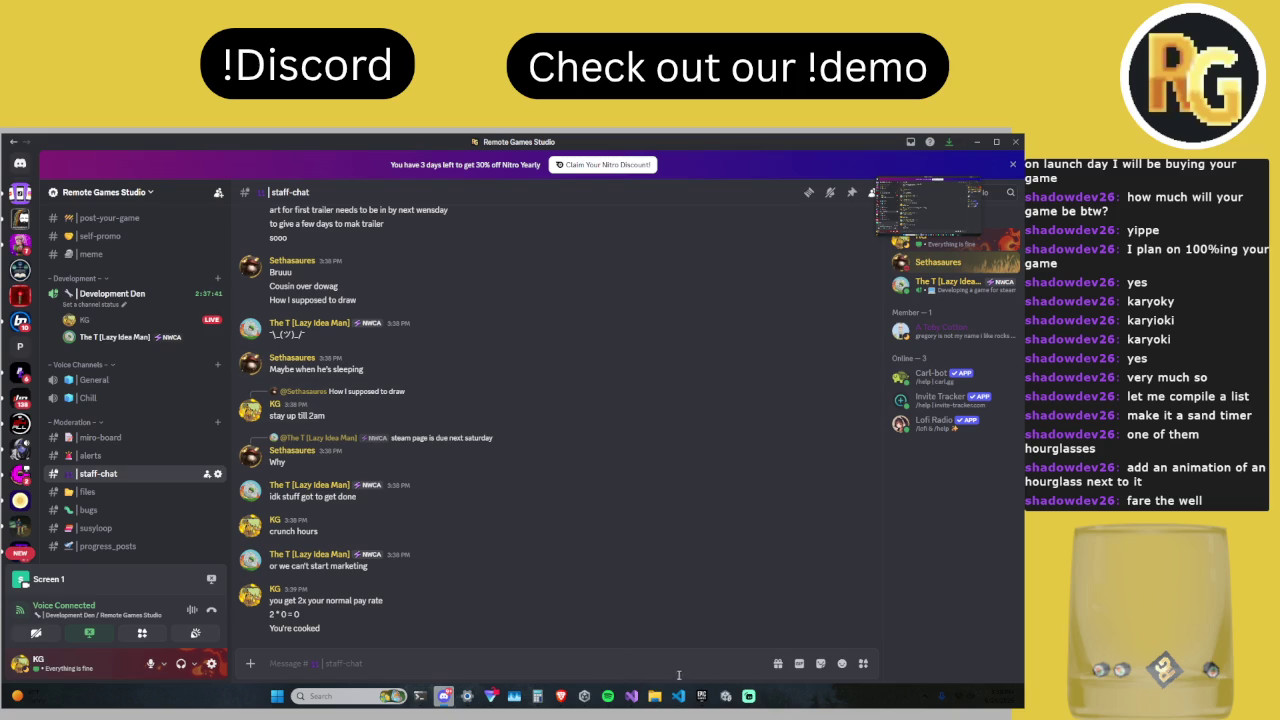
{"action": "mouse_move", "coordinate": [728, 704]}
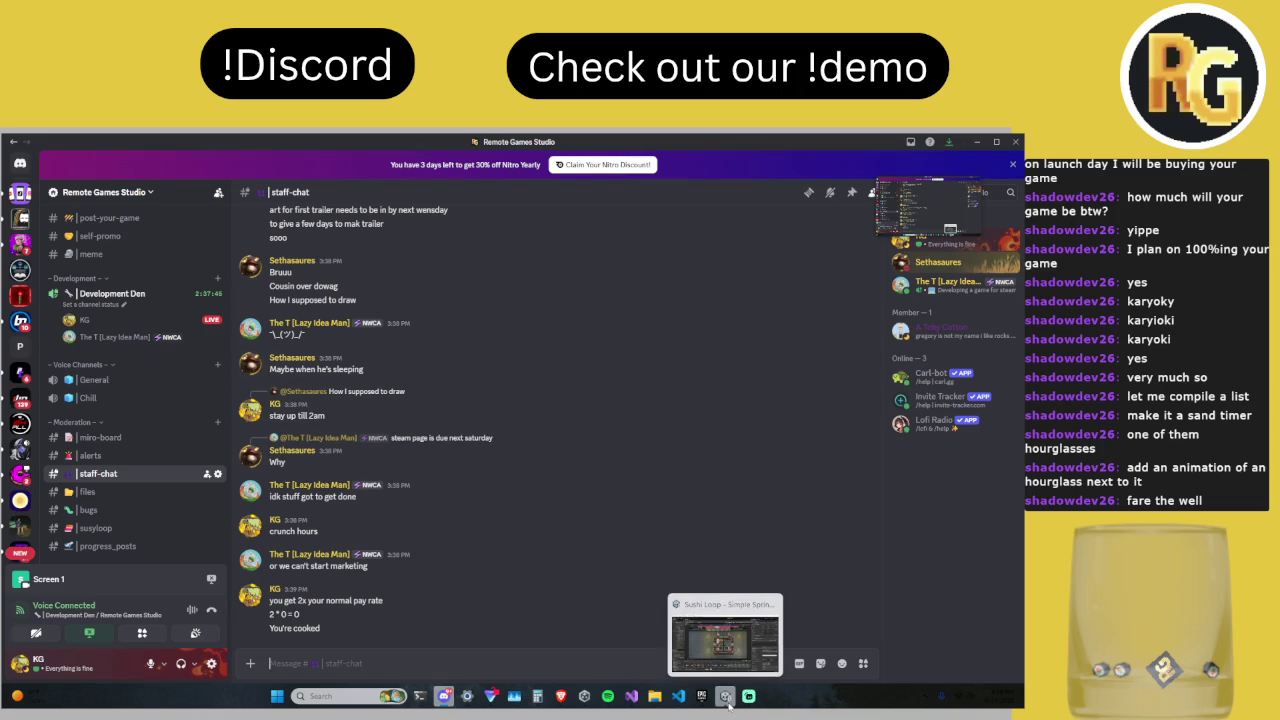
Step: Switch between Unity and Discord, ending in Unity on the Timer Text's settings
{"action": "left_click", "coordinate": [728, 704]}
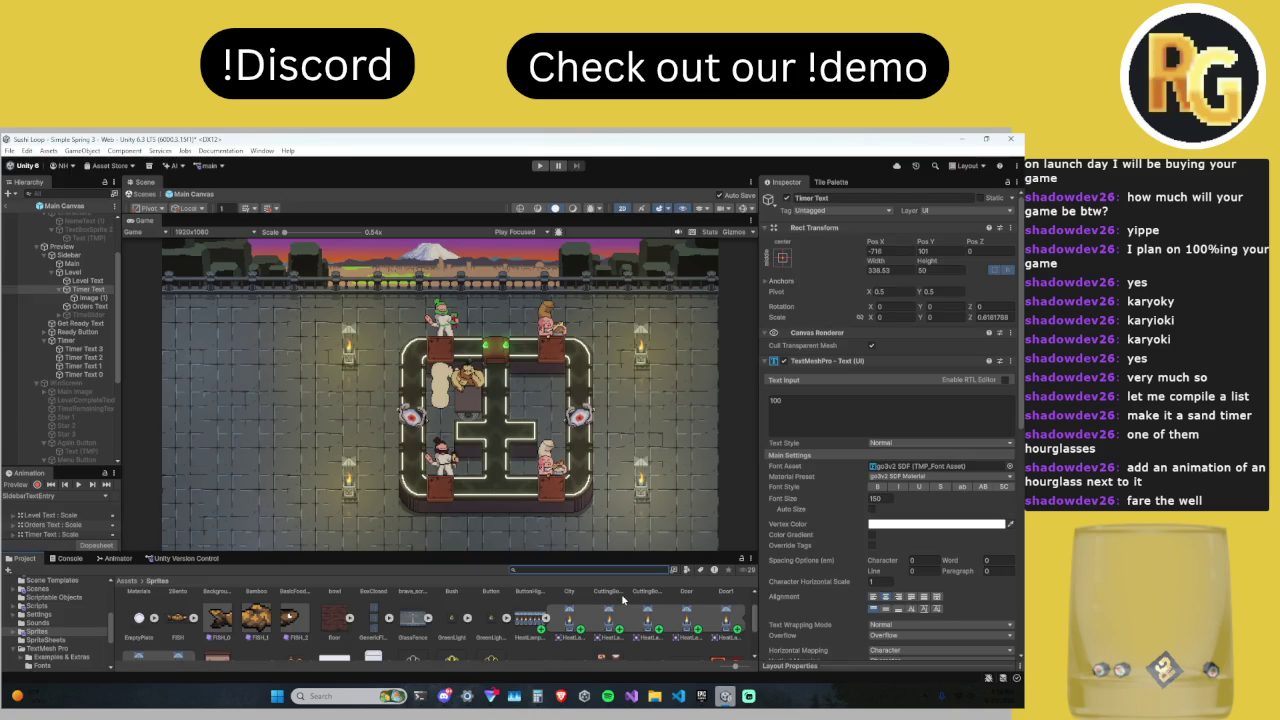
{"action": "mouse_move", "coordinate": [513, 697]}
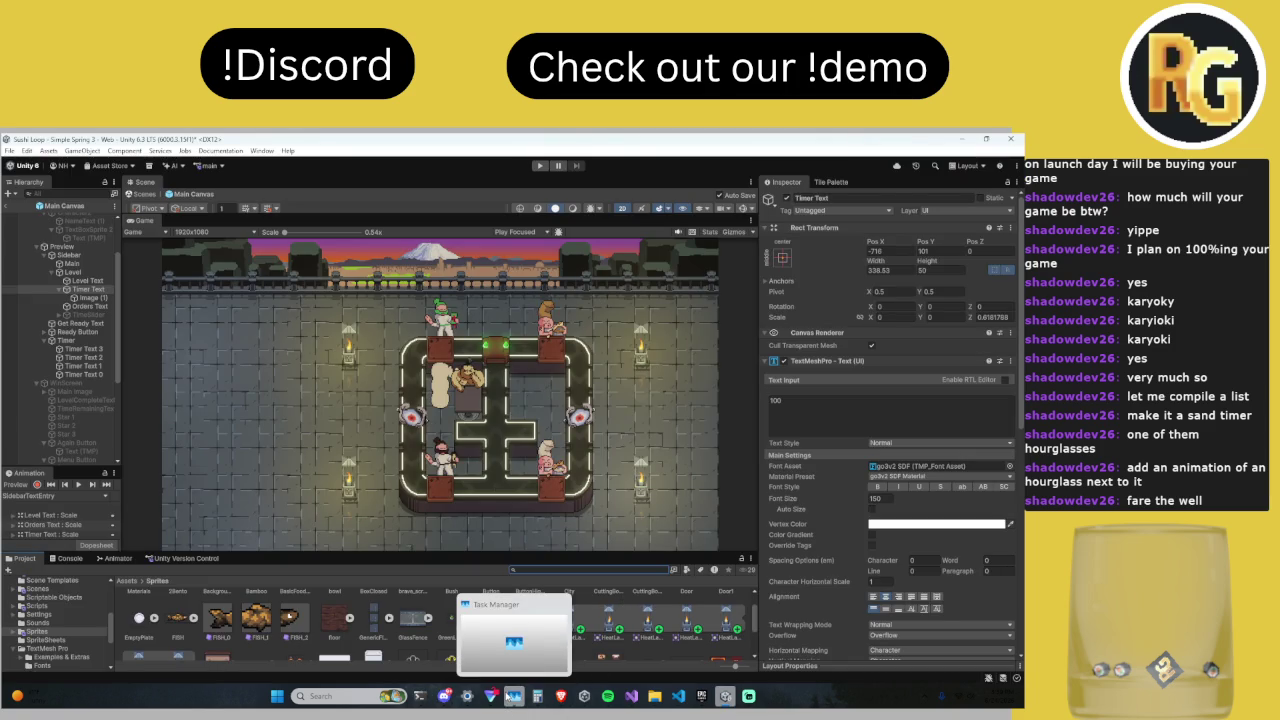
{"action": "left_click", "coordinate": [443, 696]}
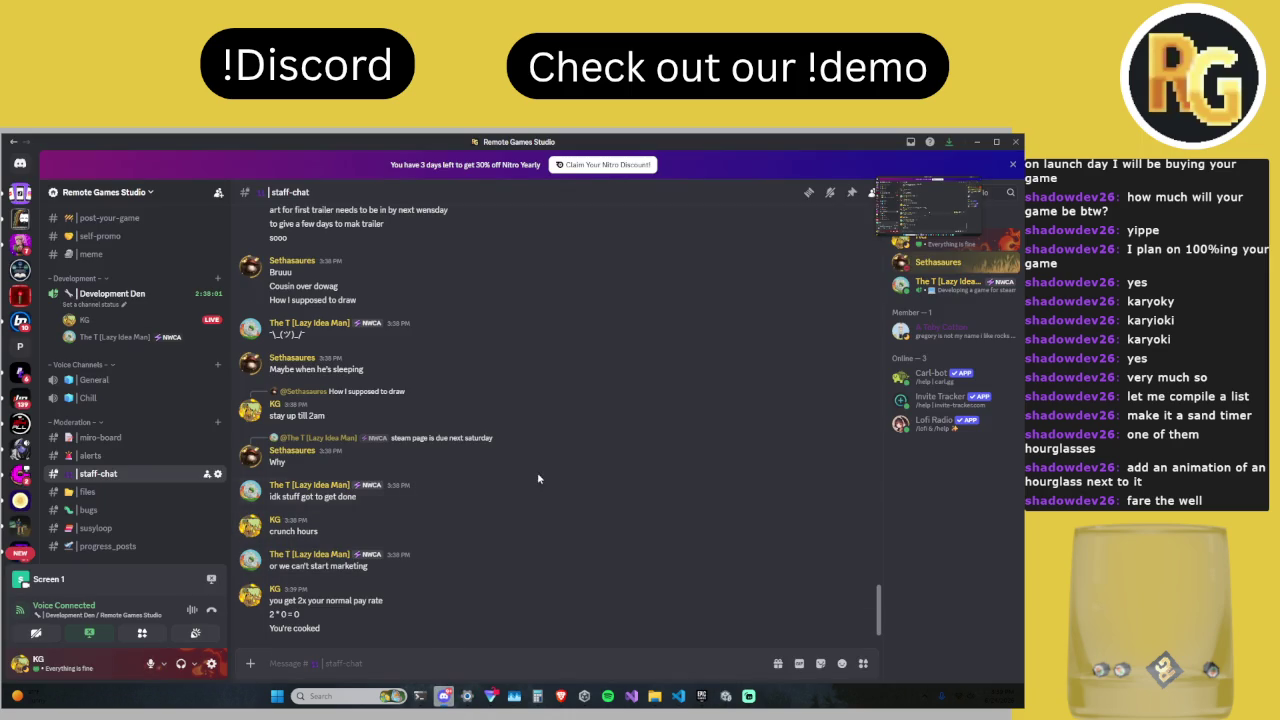
{"action": "left_click", "coordinate": [719, 702]}
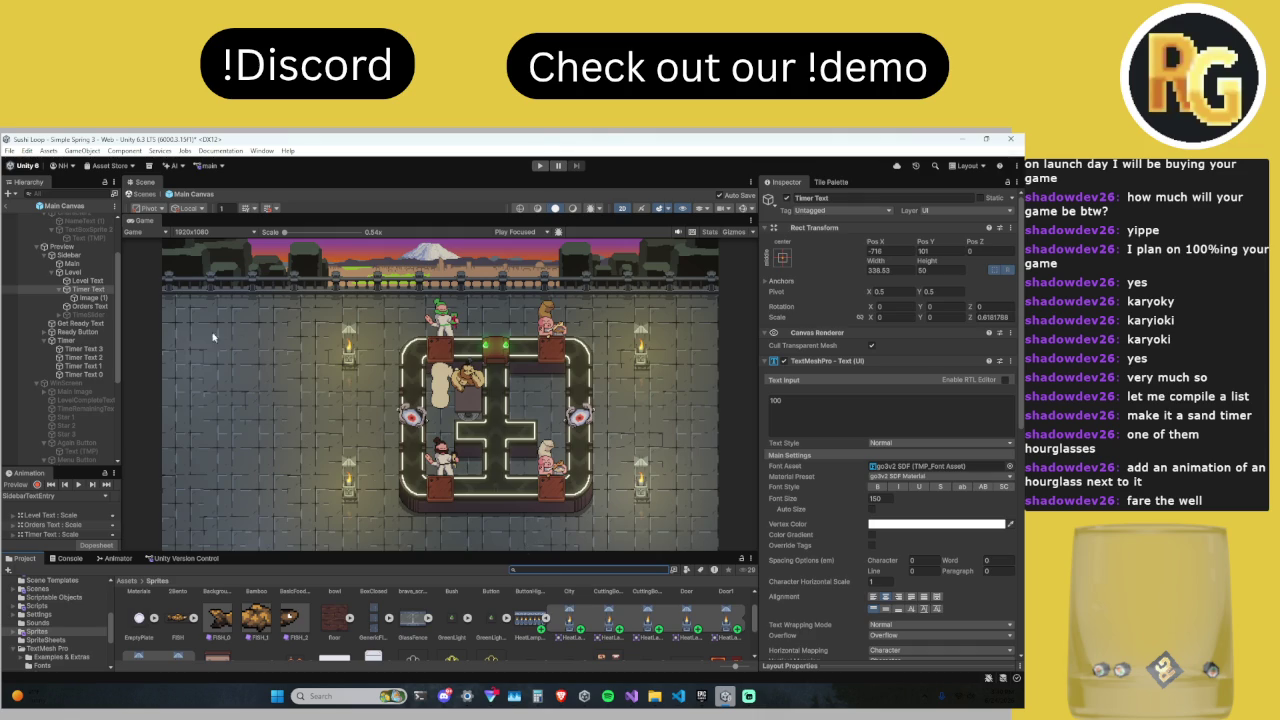
{"action": "scroll", "coordinate": [95, 290], "scroll_direction": "up", "scroll_amount": 3}
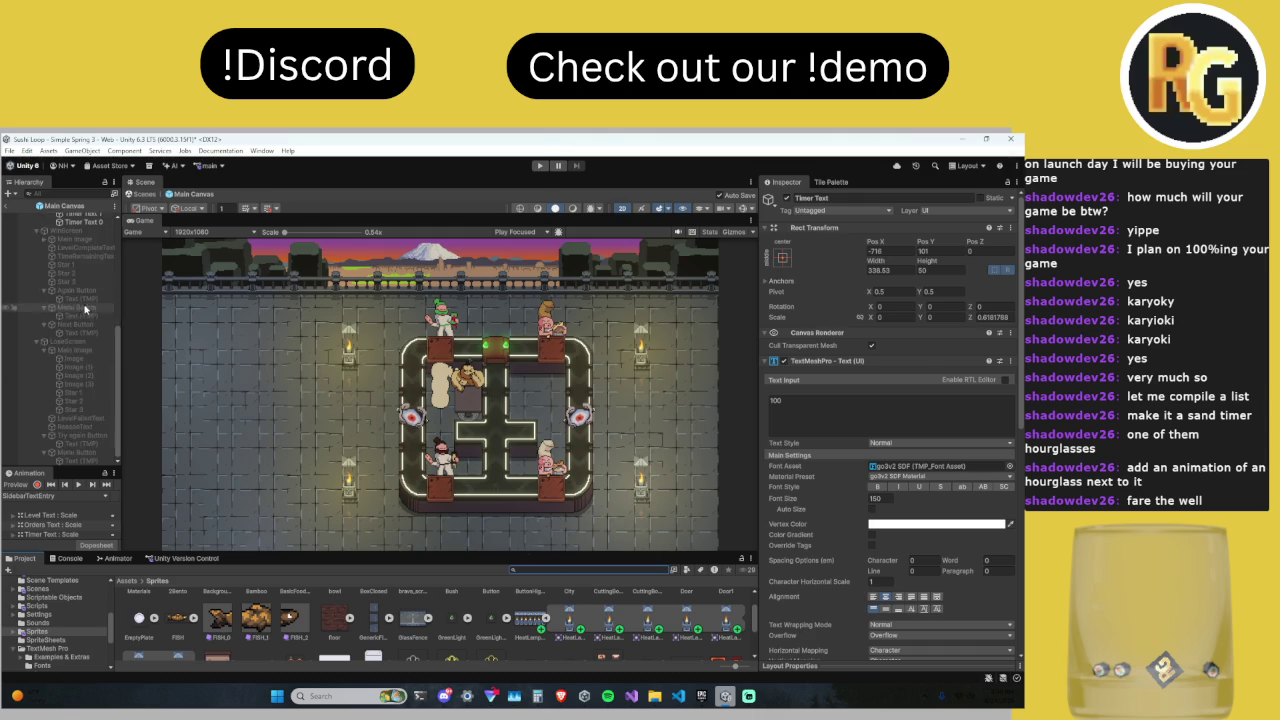
Step: Select all four heater lamps, Heater through Heater (3), in the Hierarchy
{"action": "scroll", "coordinate": [83, 426], "scroll_direction": "down", "scroll_amount": 10}
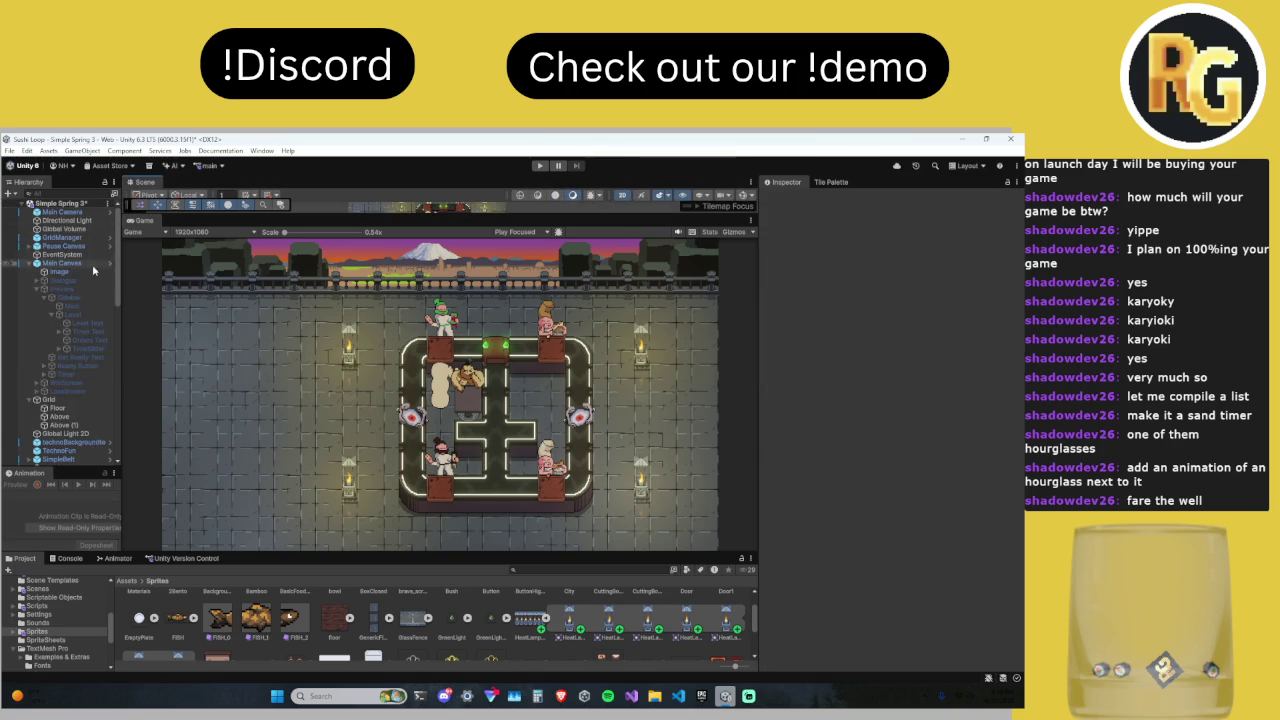
{"action": "scroll", "coordinate": [83, 426], "scroll_direction": "down", "scroll_amount": 5}
{"action": "left_click", "coordinate": [58, 443]}
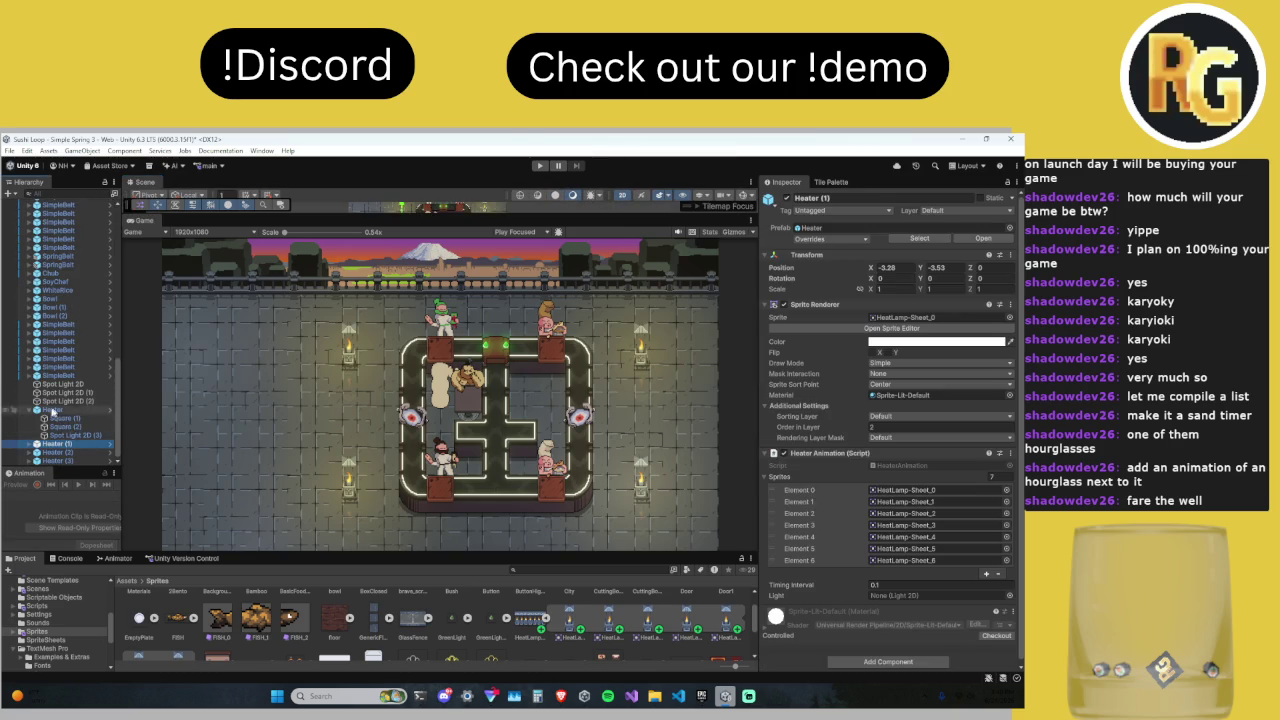
{"action": "left_click", "coordinate": [29, 410]}
{"action": "left_click", "coordinate": [52, 435]}
{"action": "left_click", "coordinate": [57, 460], "text": "shift"}
Step: Adjust the heaters' Sprite Renderer tint from pale cyan toward a soft yellow
{"action": "left_click", "coordinate": [935, 341]}
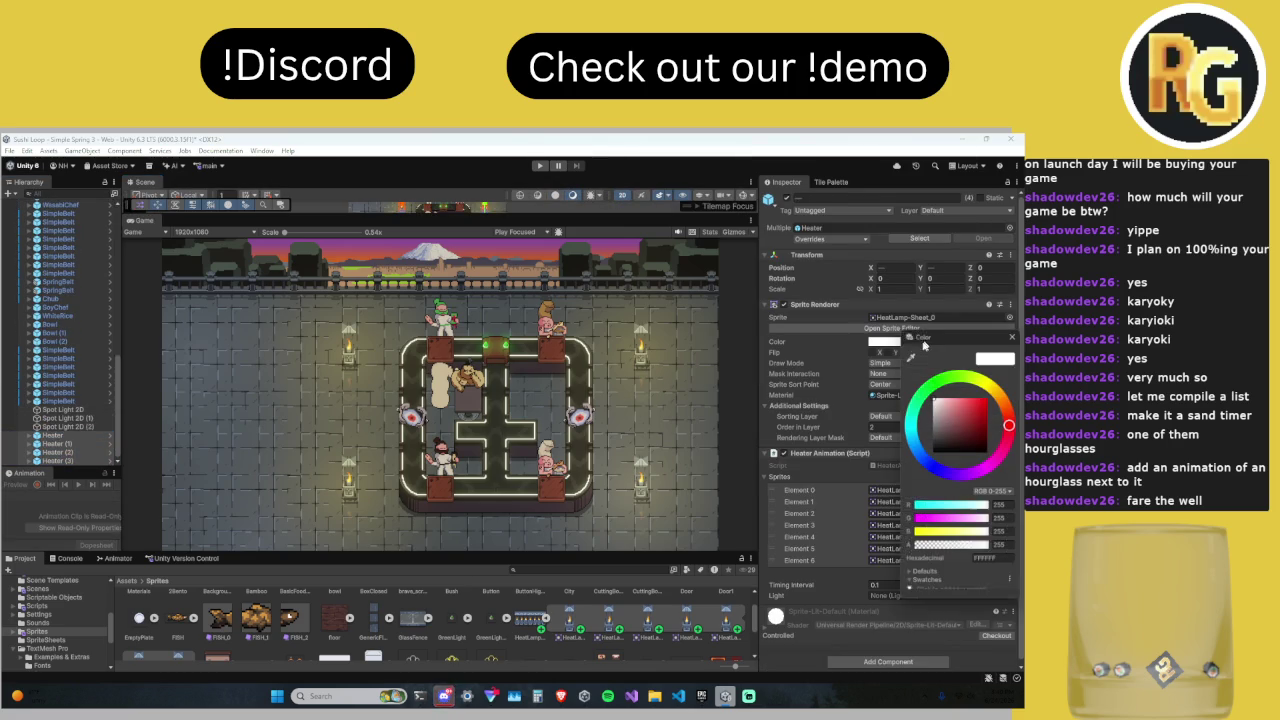
{"action": "left_click_drag", "start_coordinate": [929, 421], "coordinate": [955, 396]}
{"action": "left_click", "coordinate": [910, 428]}
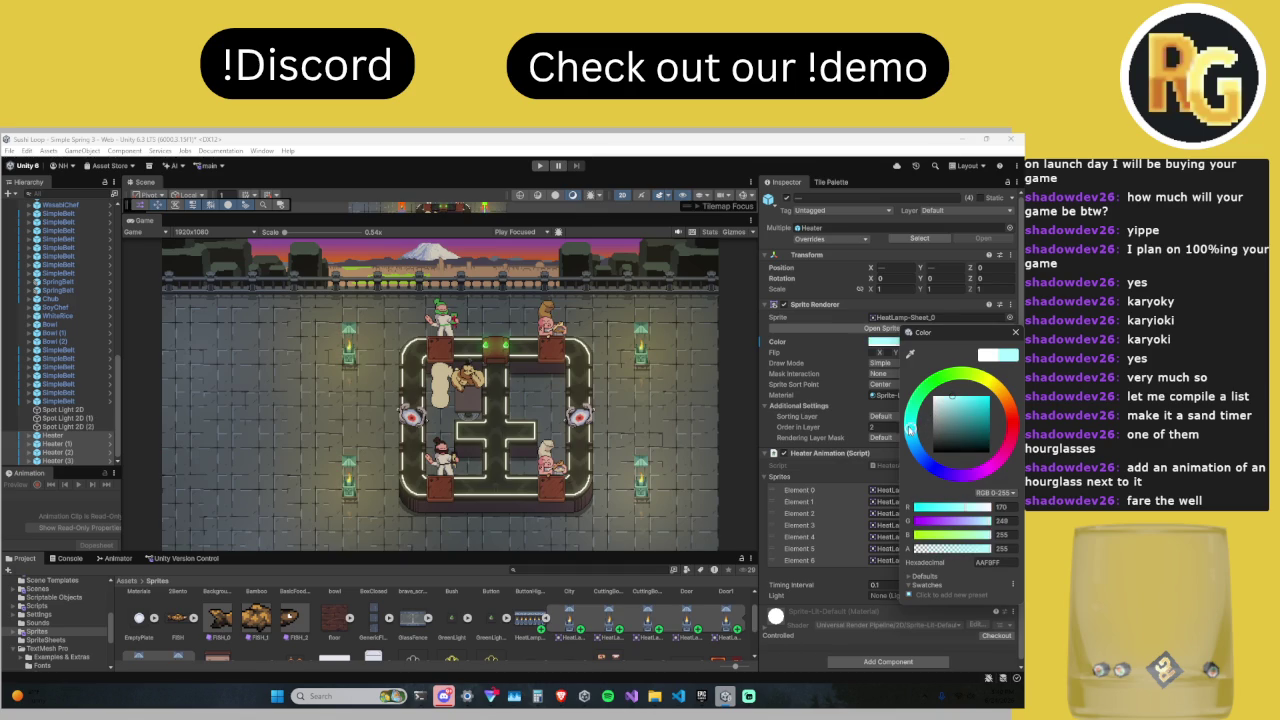
{"action": "left_click", "coordinate": [939, 399]}
{"action": "left_click_drag", "start_coordinate": [938, 397], "coordinate": [952, 389]}
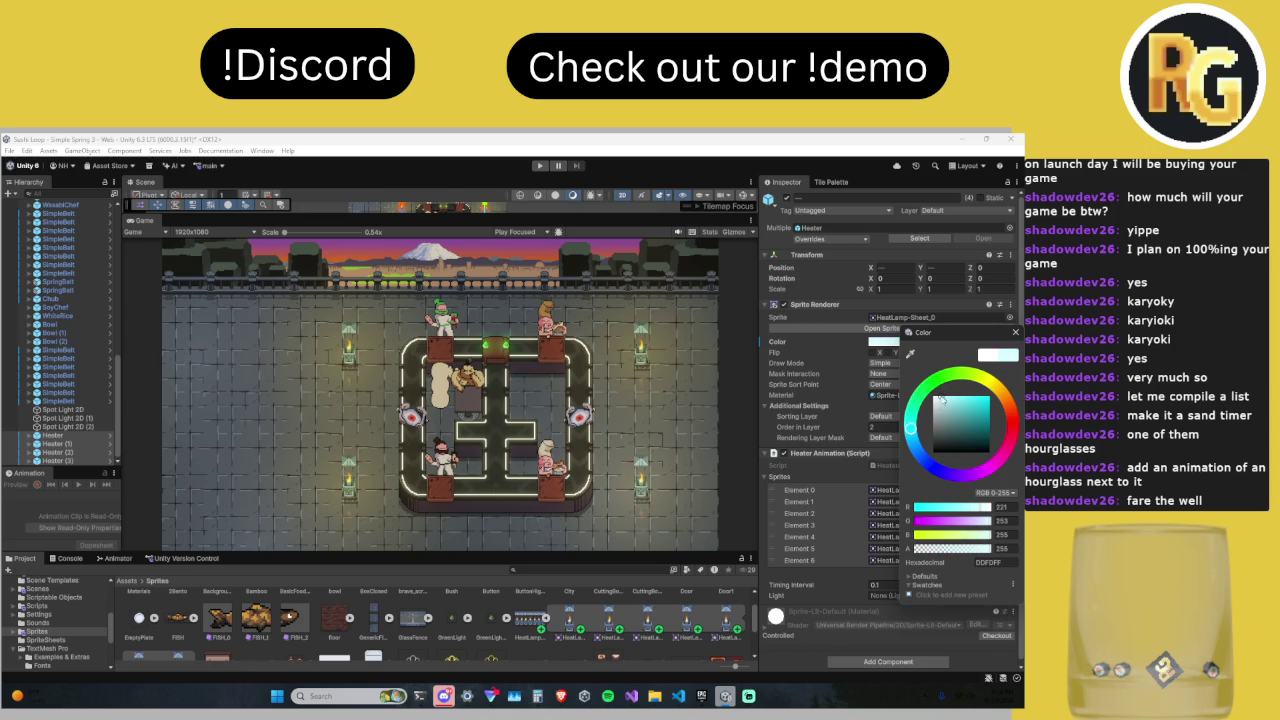
{"action": "mouse_move", "coordinate": [920, 450]}
{"action": "left_mouse_down"}
{"action": "mouse_move", "coordinate": [914, 434]}
{"action": "mouse_move", "coordinate": [965, 378]}
{"action": "mouse_move", "coordinate": [946, 397]}
{"action": "left_mouse_up"}
{"action": "left_click", "coordinate": [997, 391]}
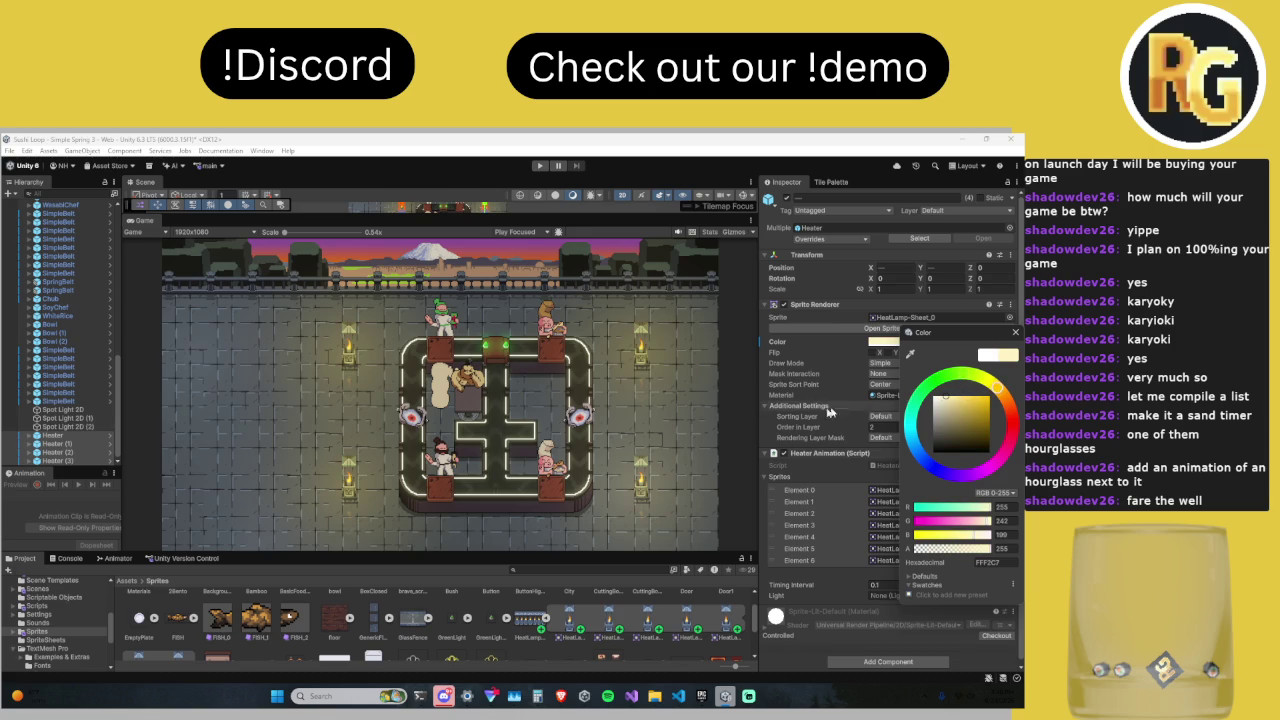
{"action": "left_click_drag", "start_coordinate": [945, 400], "coordinate": [951, 396]}
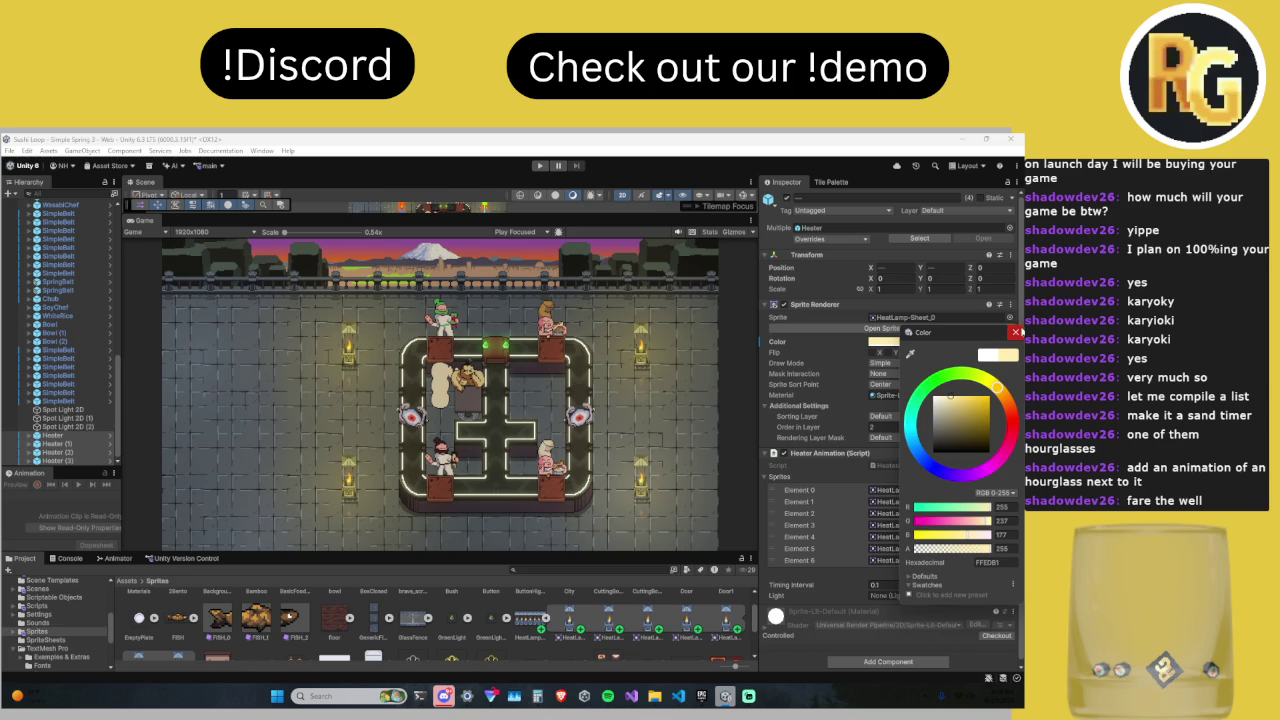
Step: Settle the heater tint on pale warm cream (~FFF4CC), then switch to Discord
{"action": "left_click", "coordinate": [1017, 332]}
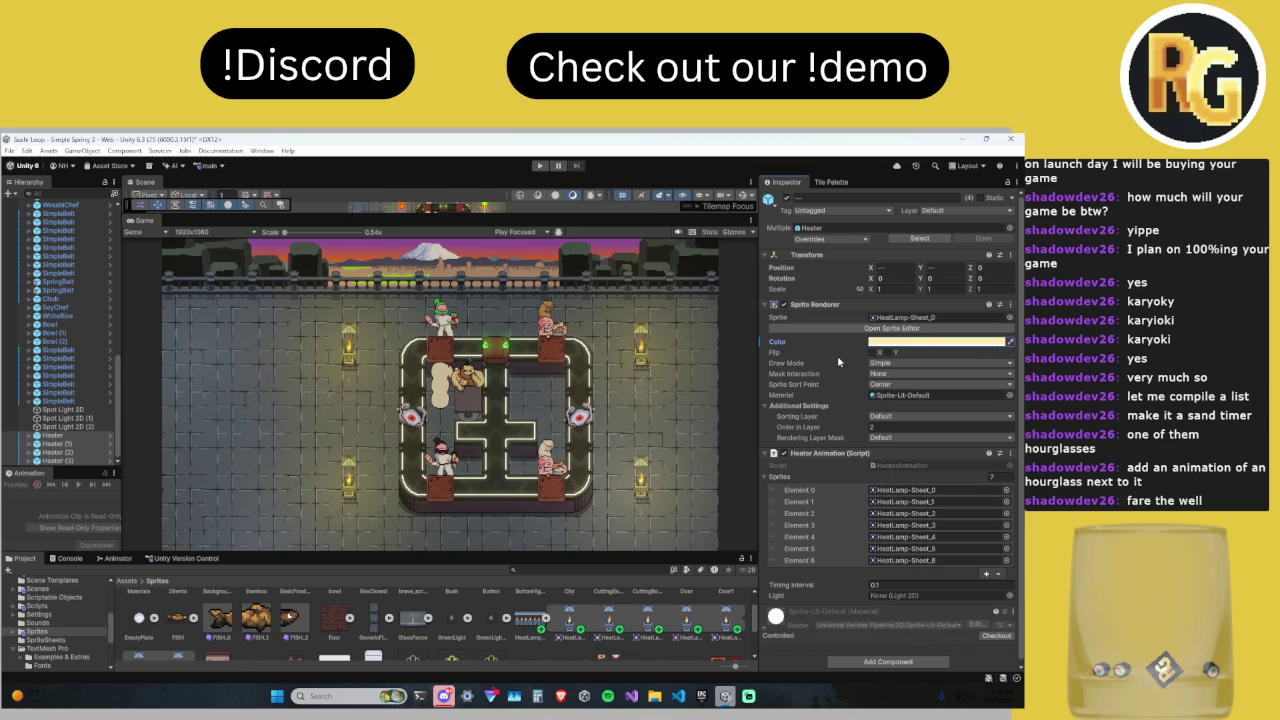
{"action": "left_click", "coordinate": [922, 342]}
{"action": "left_click_drag", "start_coordinate": [950, 391], "coordinate": [946, 395]}
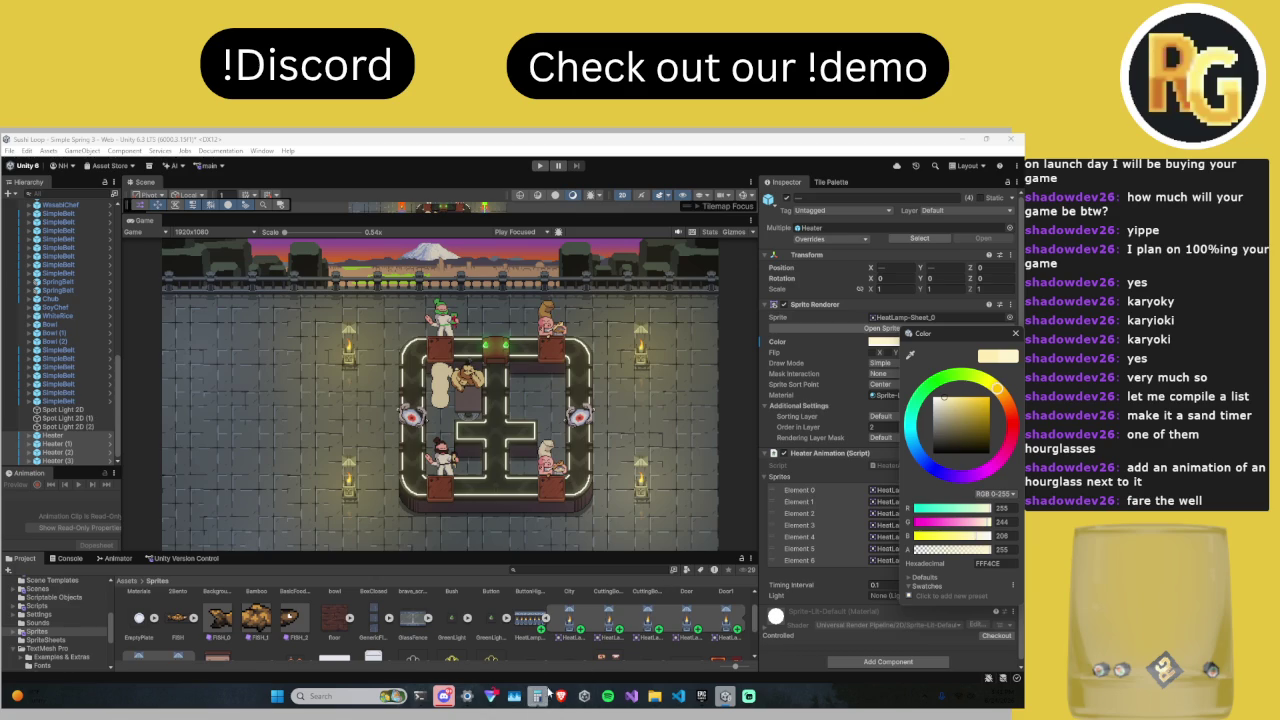
{"action": "mouse_move", "coordinate": [563, 700]}
{"action": "left_click", "coordinate": [443, 696]}
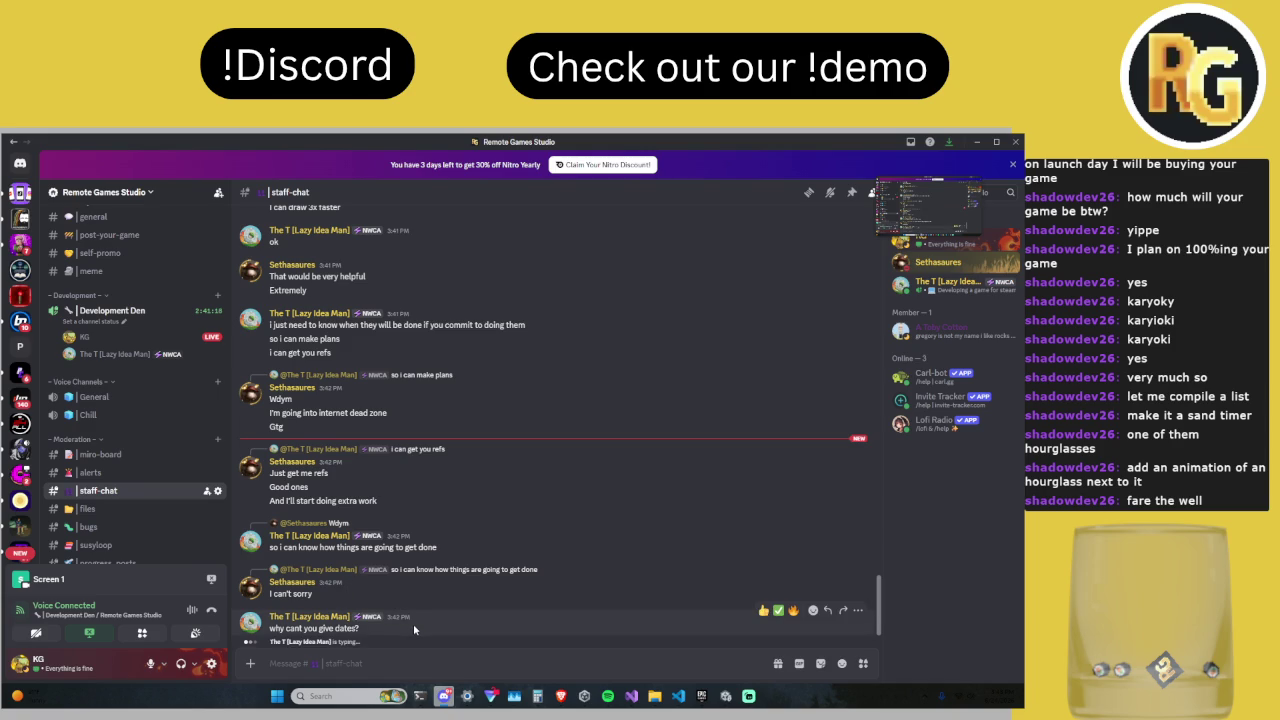
Step: Switch back to the Unity editor and drag the Game/Project splitter up to enlarge the Project panel
{"action": "left_click", "coordinate": [561, 696]}
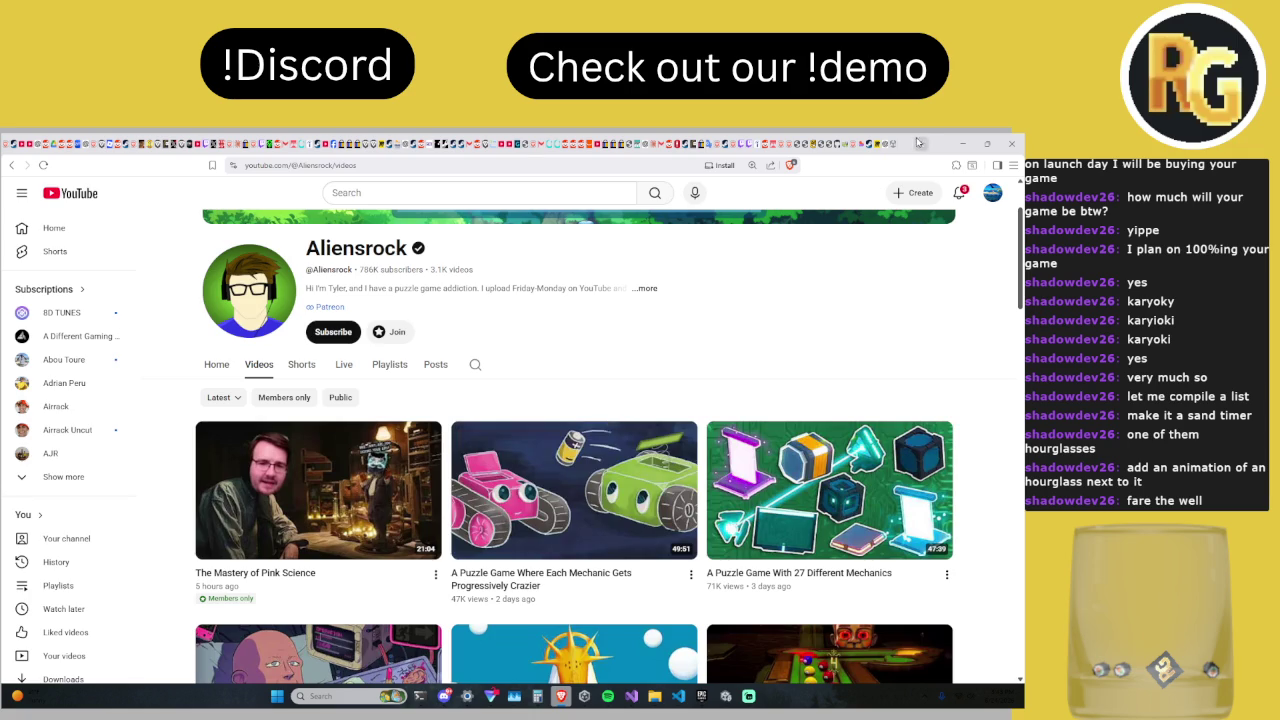
{"action": "left_click", "coordinate": [727, 696]}
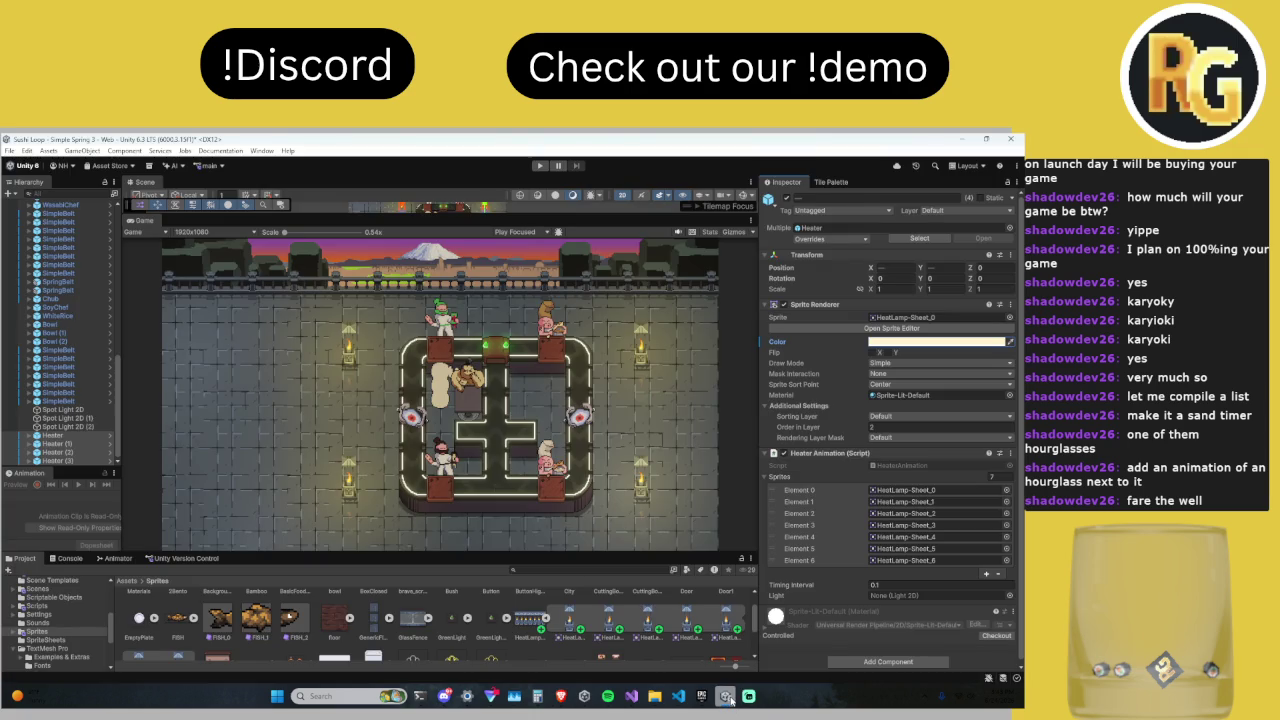
{"action": "left_click_drag", "start_coordinate": [524, 552], "coordinate": [535, 487]}
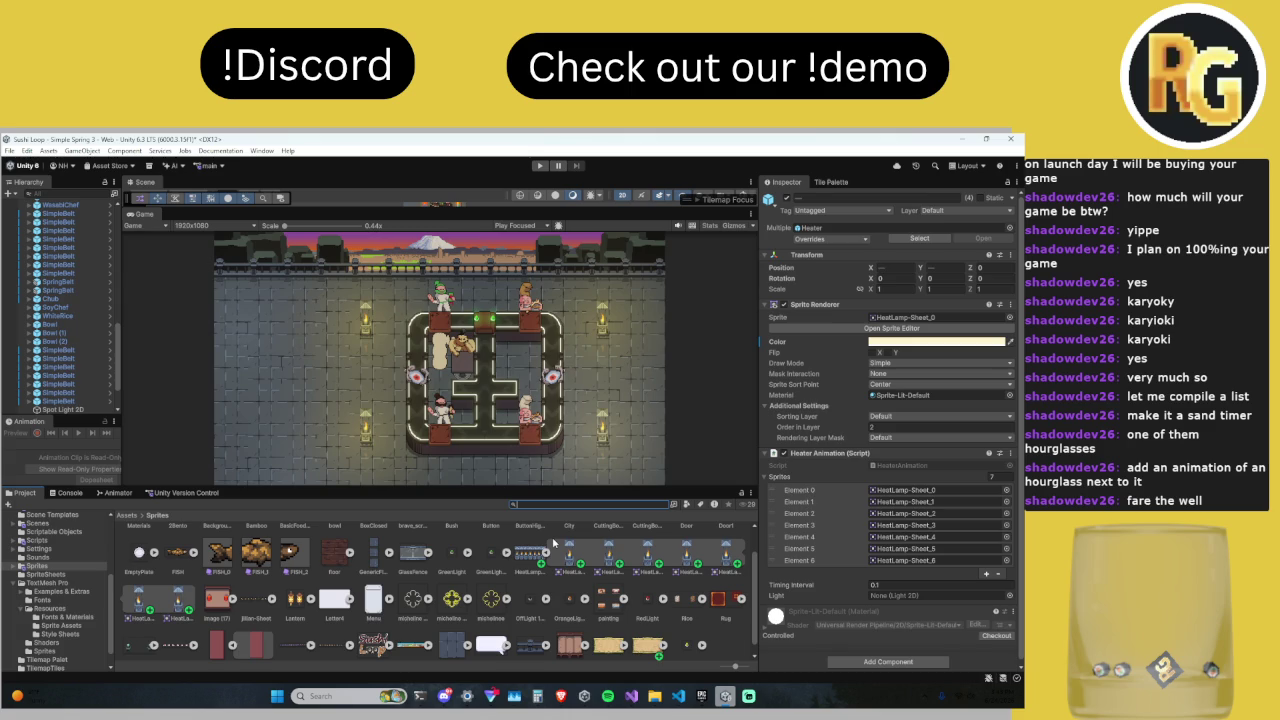
Step: Glance at the ChatGPT conversation tab in Brave, then return to Discord
{"action": "left_click", "coordinate": [444, 696]}
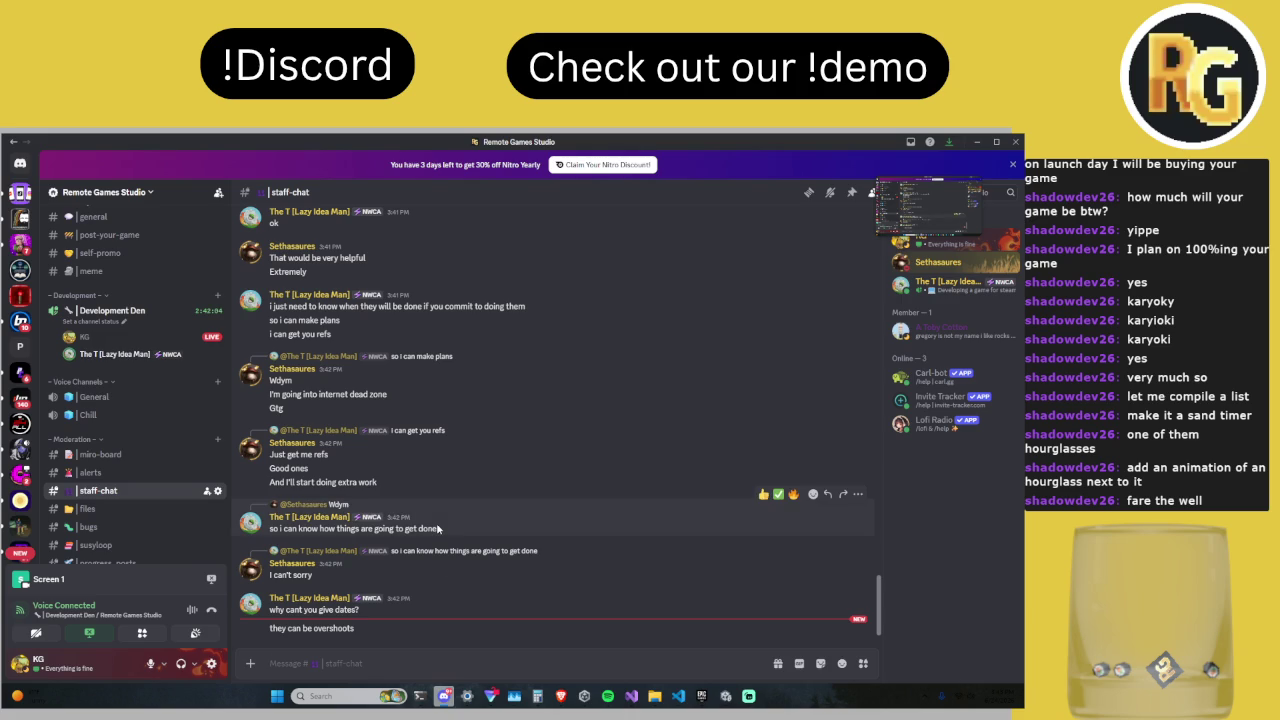
{"action": "left_click", "coordinate": [561, 696]}
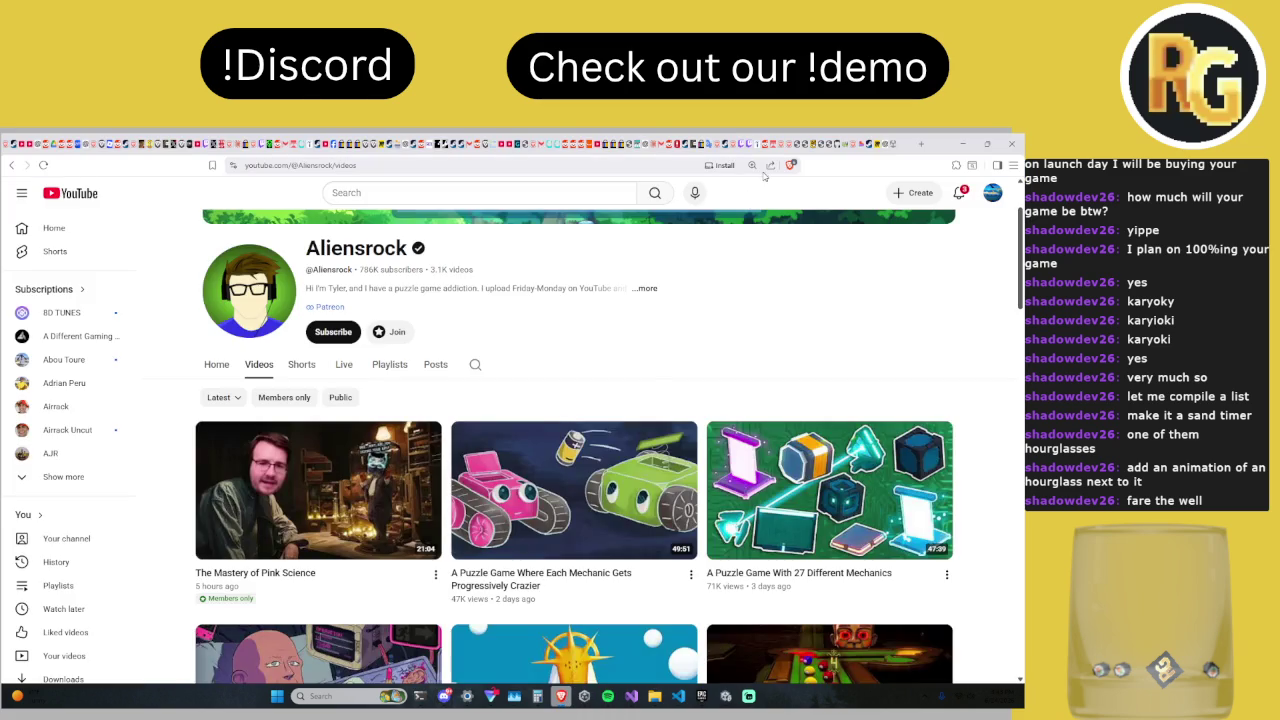
{"action": "left_click", "coordinate": [886, 145]}
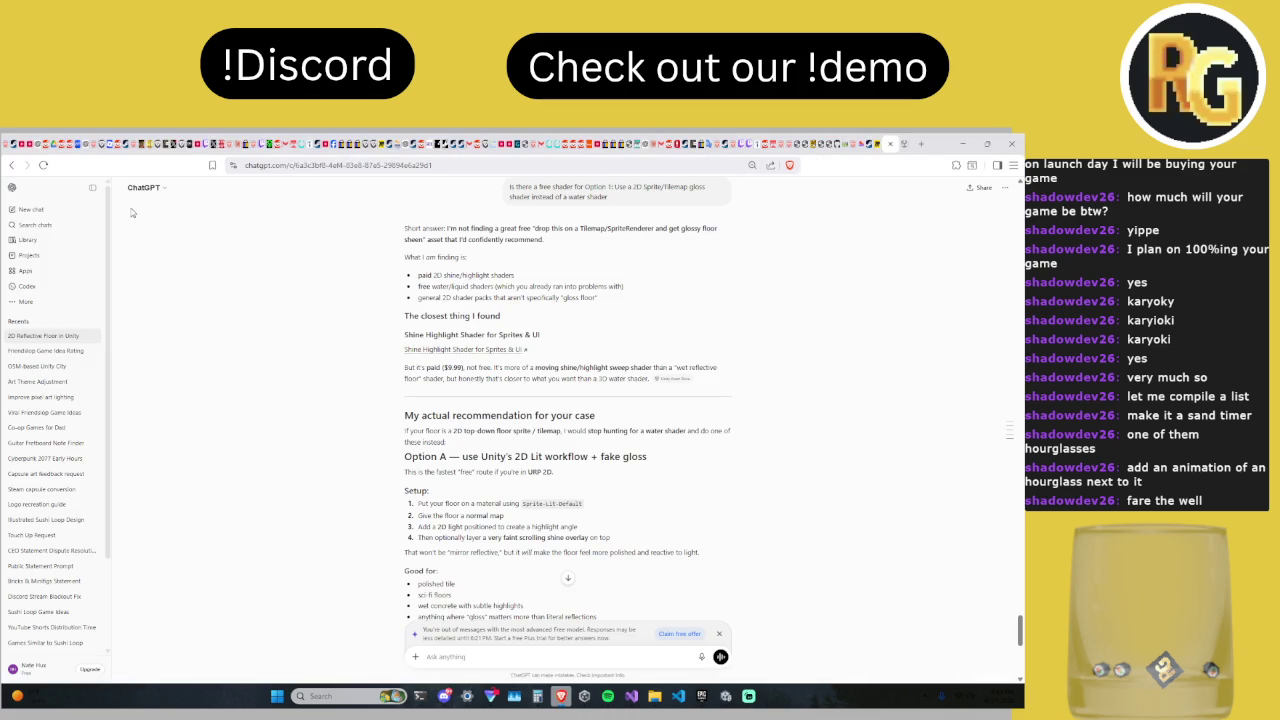
{"action": "left_click", "coordinate": [443, 696]}
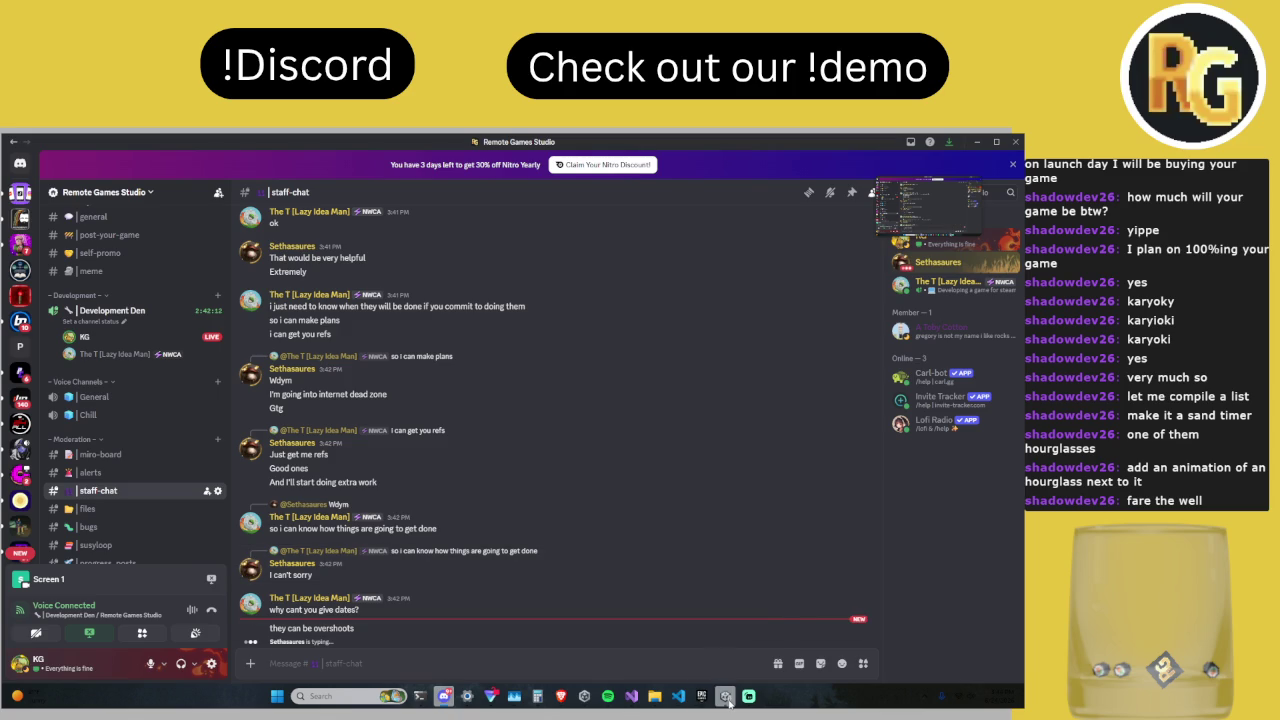
Step: Draft 'do you still have bedtime' in the staff-chat message box
{"action": "mouse_move", "coordinate": [727, 700]}
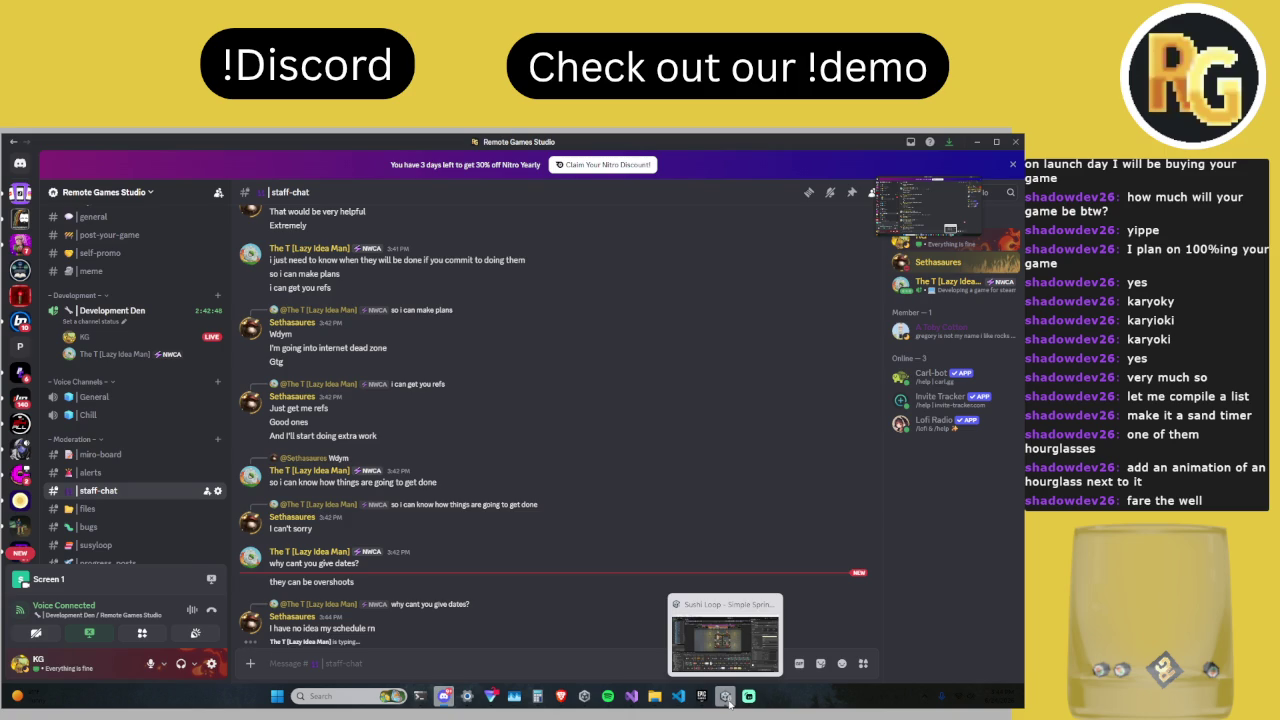
{"action": "type", "text": "do you still have bedtime"}
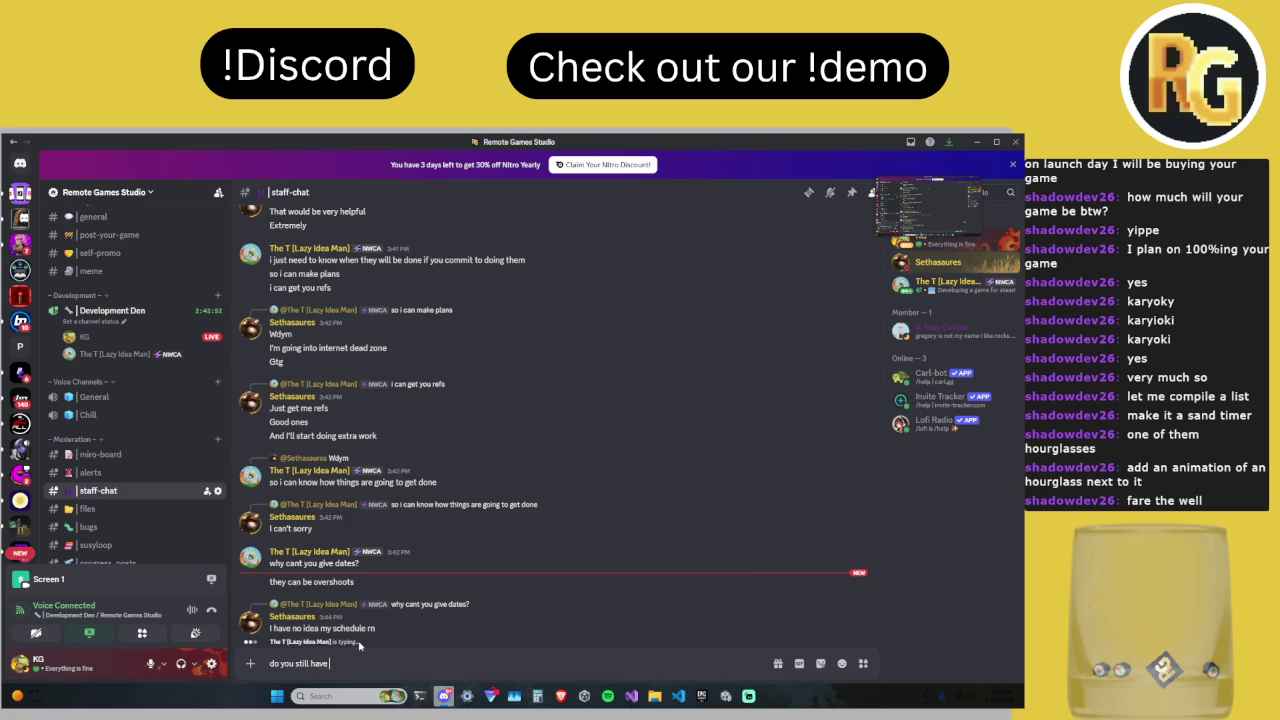